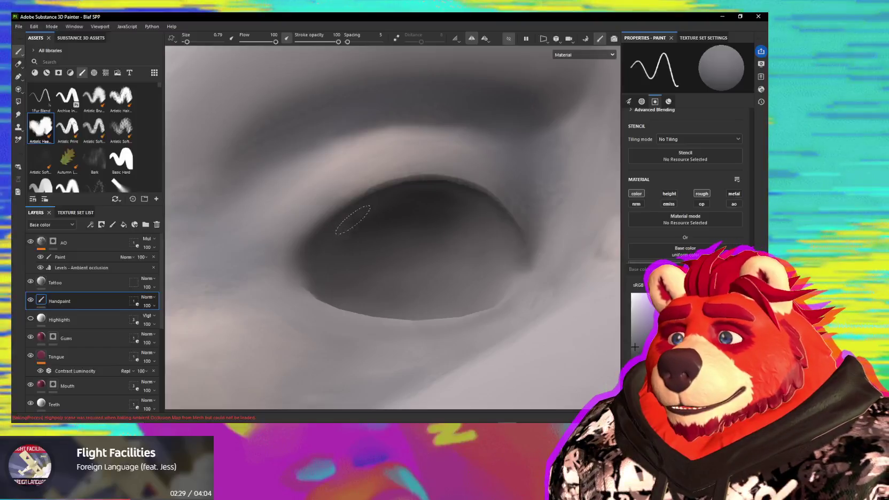
- Switch to a textured Artistic brush and shrink it to a small size for fine lines
ctrl+right_drag(354, 217, 331, 224)
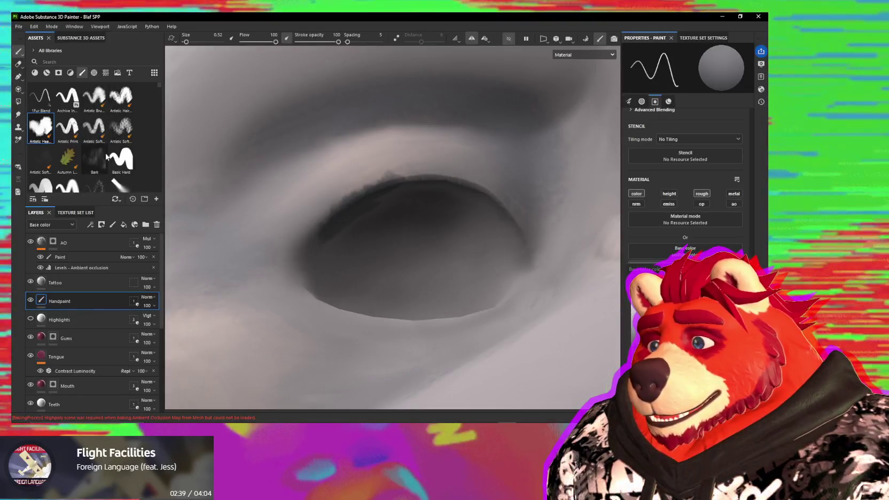
click(92, 101)
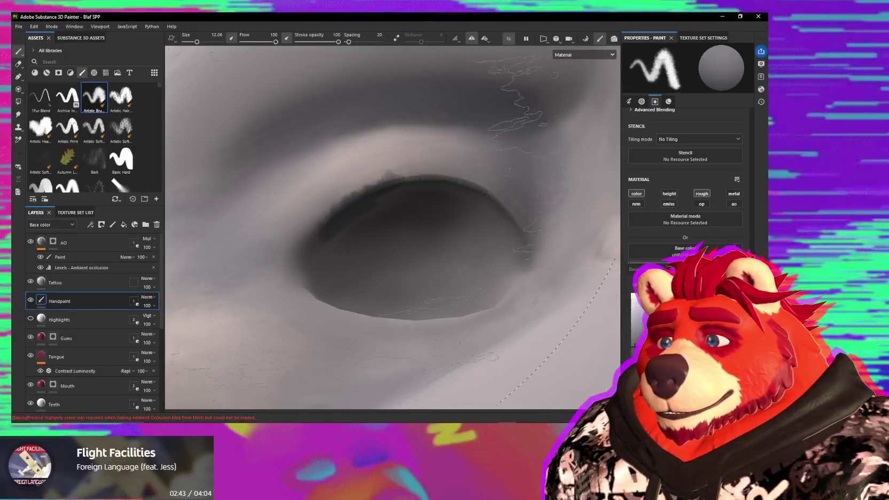
ctrl+right_drag(377, 205, 257, 204)
ctrl+right_drag(387, 185, 406, 182)
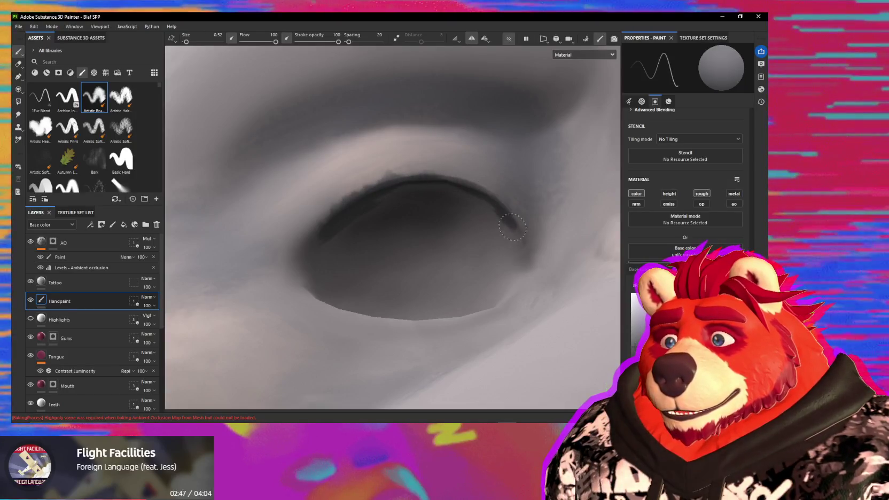
- Paint dark eyelid lines along the eye's right edge, upper-left rim and left side
drag(502, 224, 526, 273)
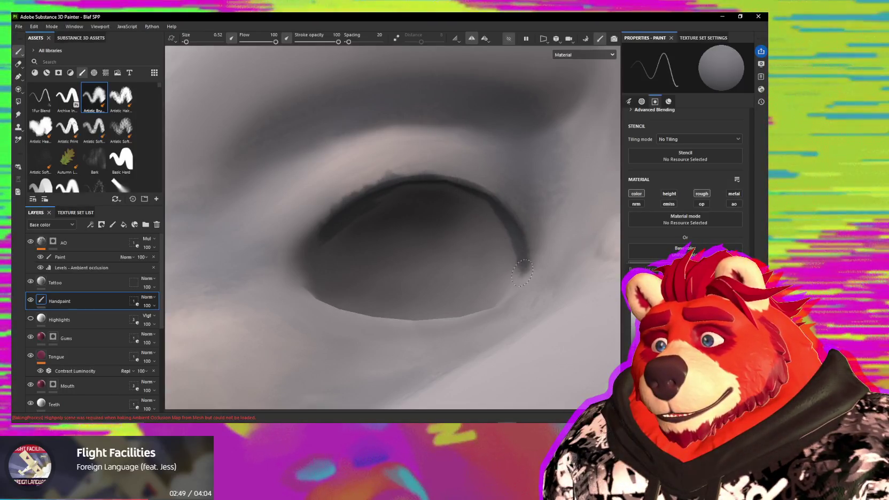
drag(376, 199, 345, 203)
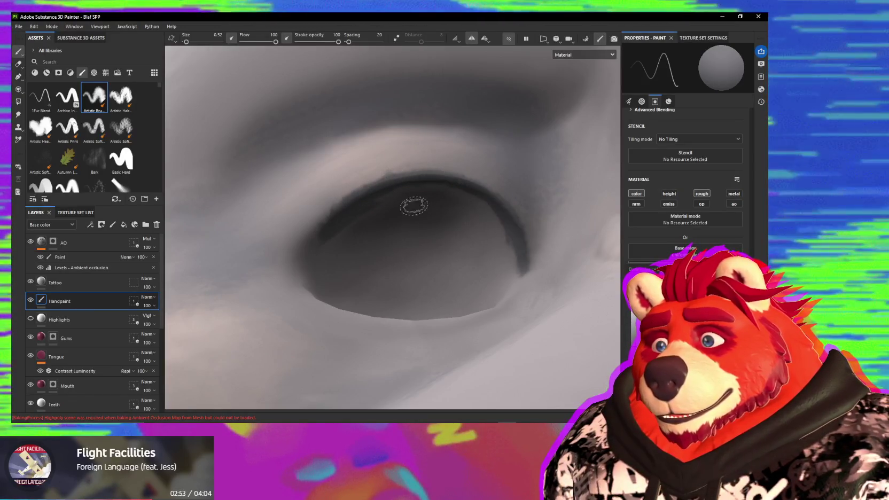
mouse_move(353, 203)
mouse_down()
mouse_move(307, 244)
mouse_move(312, 282)
mouse_move(345, 303)
mouse_up()
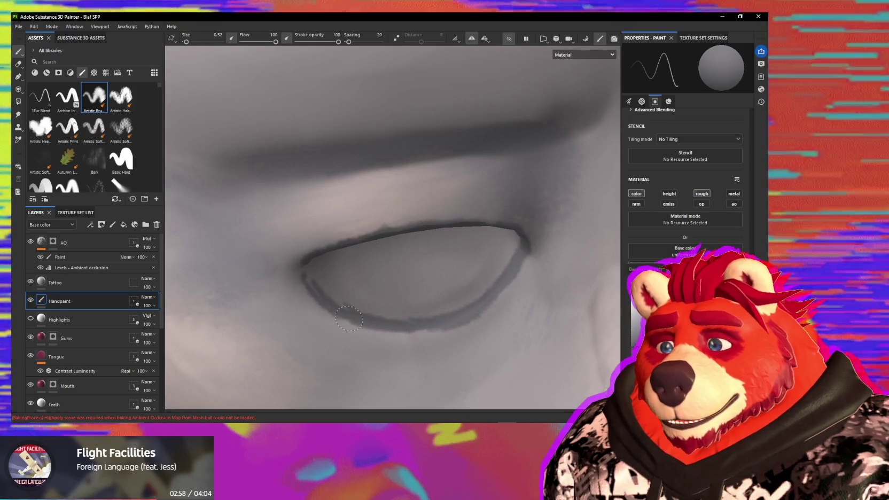
mouse_move(476, 305)
alt+mouse_down()
mouse_move(314, 261)
mouse_move(309, 235)
alt+mouse_up()
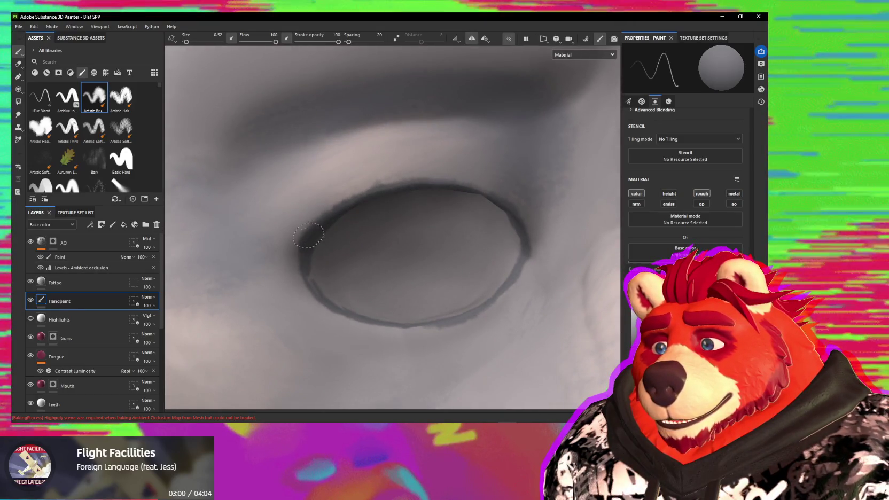
mouse_move(314, 278)
alt+mouse_down()
mouse_move(345, 204)
mouse_move(373, 238)
alt+mouse_up()
- Paint broad dark shading inside the iris and along its lower edge
ctrl+right_drag(374, 237, 387, 238)
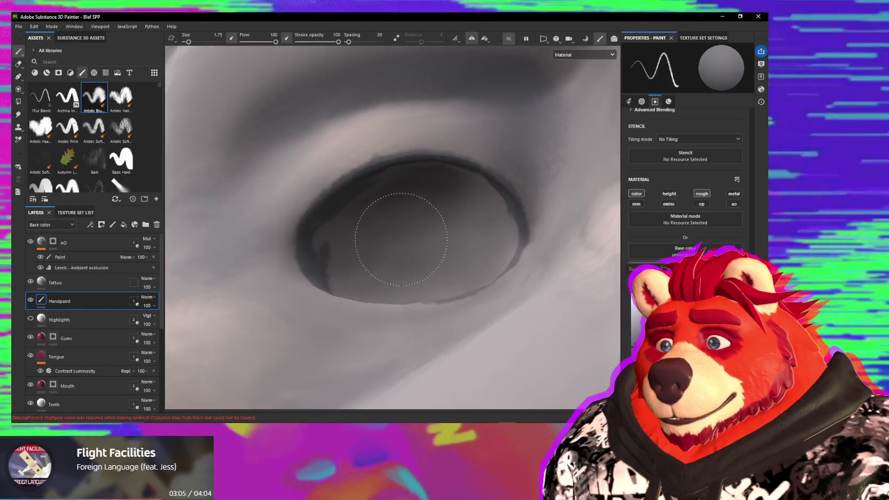
drag(387, 238, 395, 227)
mouse_move(414, 190)
alt+mouse_down()
mouse_move(447, 189)
mouse_move(427, 174)
alt+mouse_up()
drag(501, 206, 509, 211)
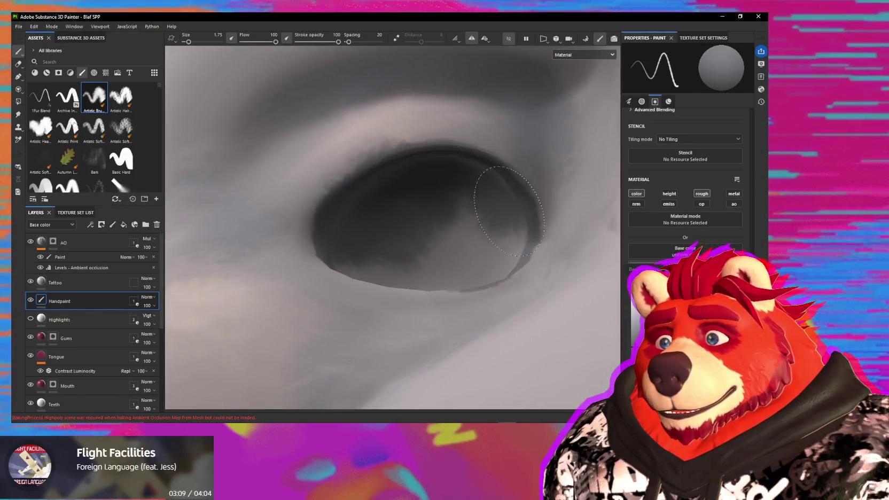
alt+drag(486, 180, 430, 262)
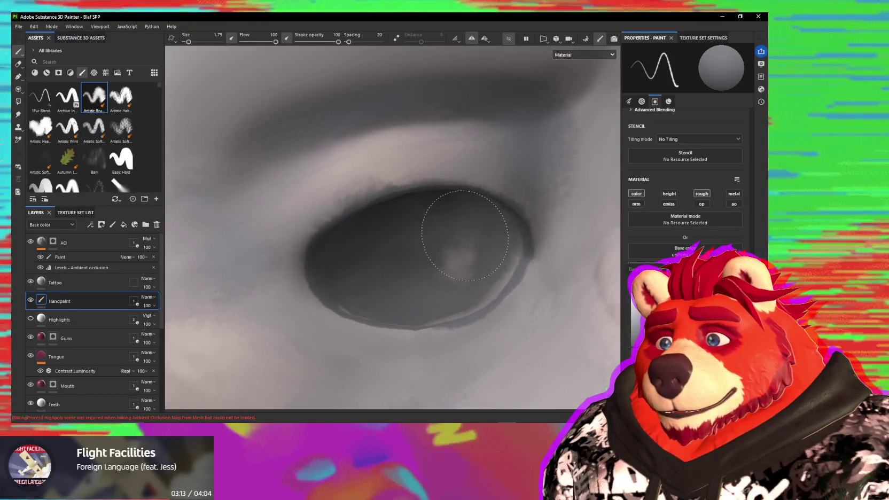
alt+drag(479, 292, 512, 267)
ctrl+right_drag(513, 267, 520, 259)
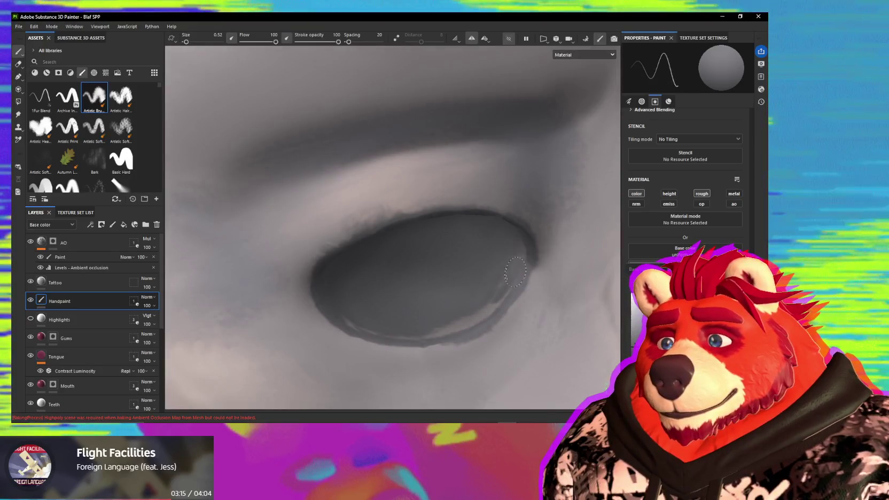
ctrl+right_drag(460, 312, 476, 313)
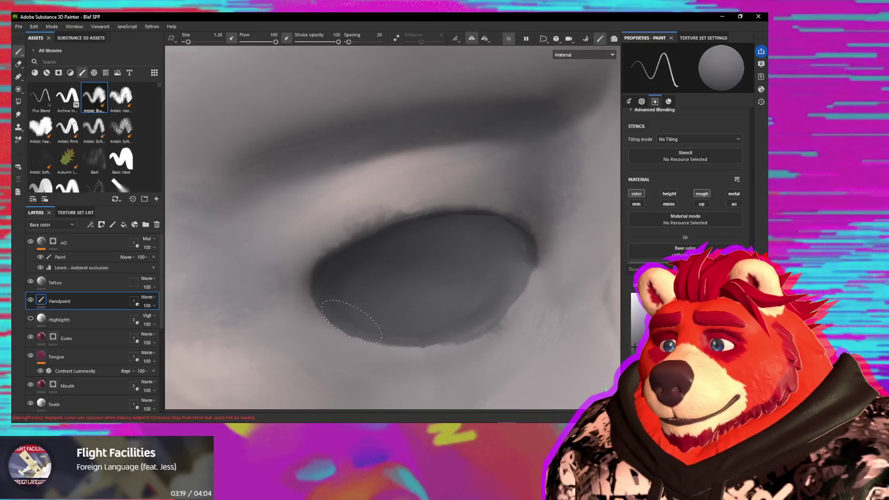
alt+drag(511, 275, 522, 310)
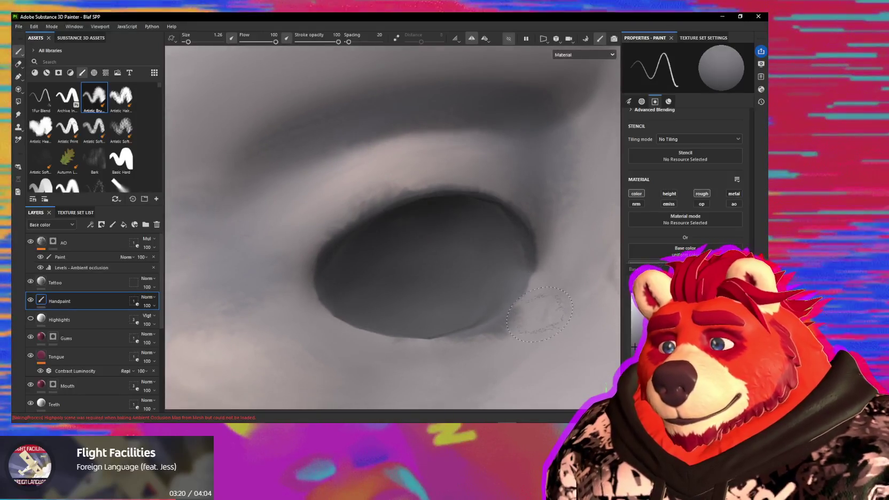
- Smudge the eye edges with a tiny brush, then paint a dark stroke above the eye
key(5)
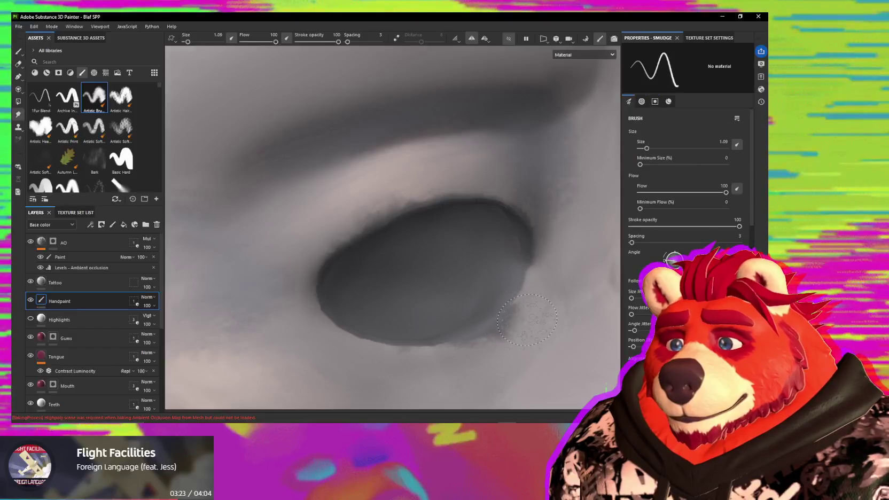
ctrl+right_drag(525, 320, 506, 335)
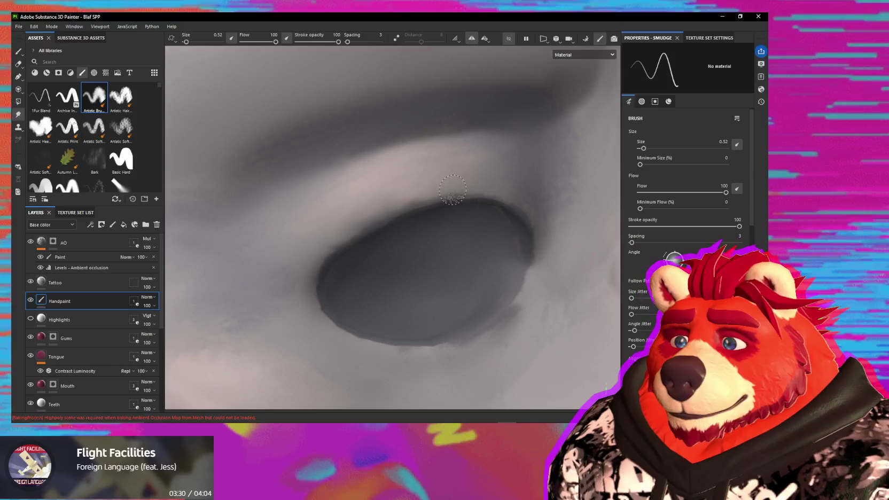
key(b)
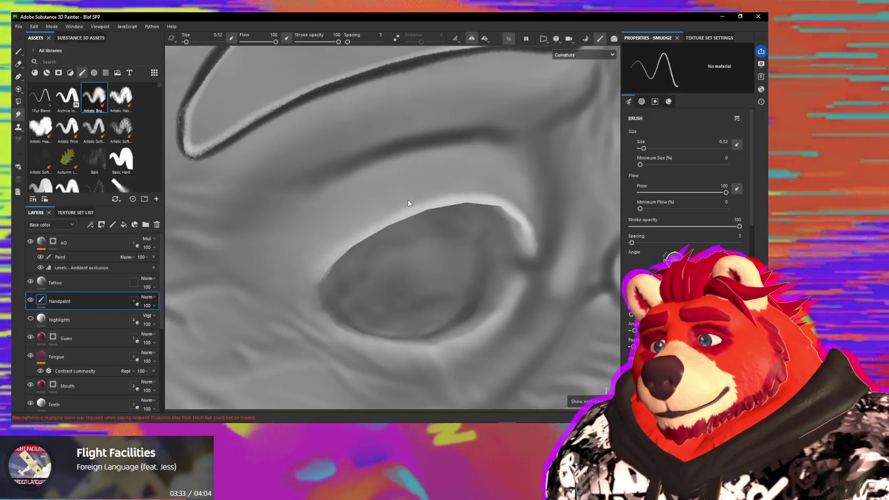
key(m)
alt+drag(386, 200, 375, 162)
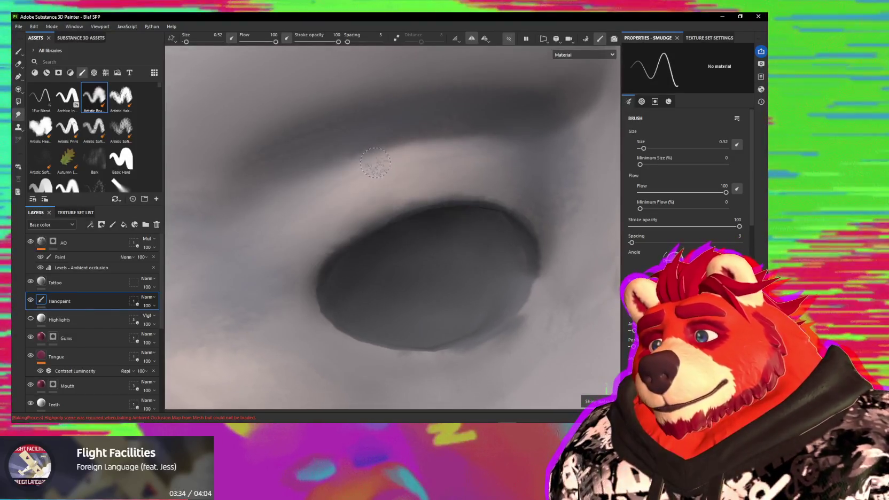
key(1)
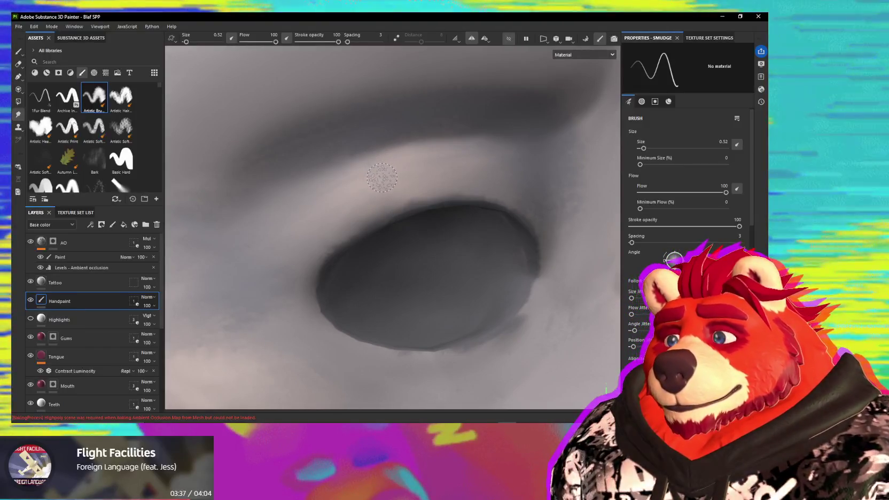
mouse_move(382, 186)
mouse_down()
mouse_move(378, 167)
mouse_move(374, 208)
mouse_move(375, 183)
mouse_up()
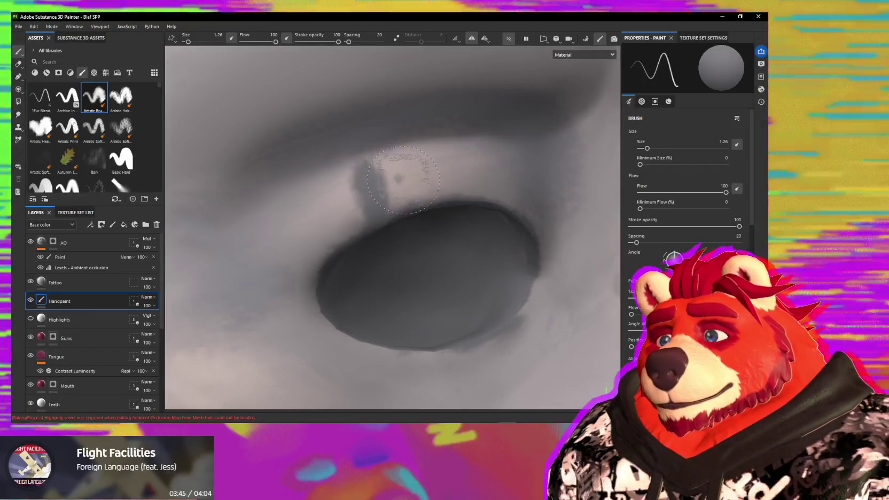
- Pick a light skin tone and paint a highlight on the upper eyelid
click(409, 166)
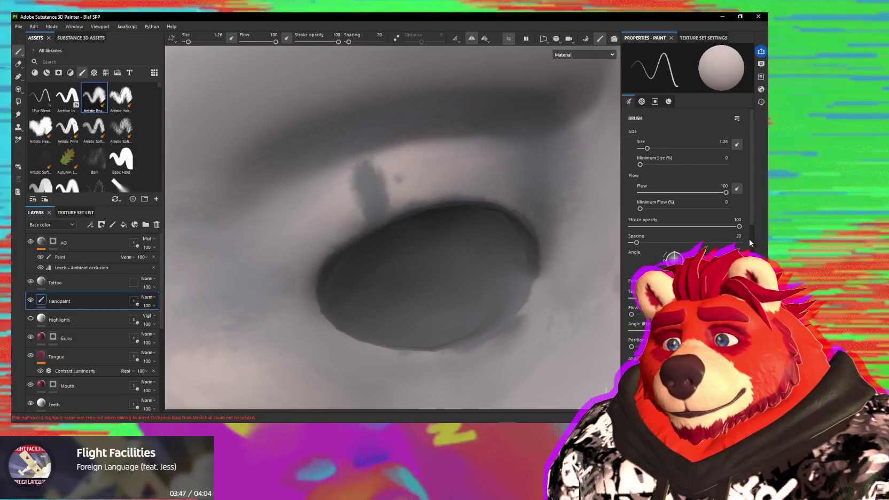
scroll(752, 209, down, 10)
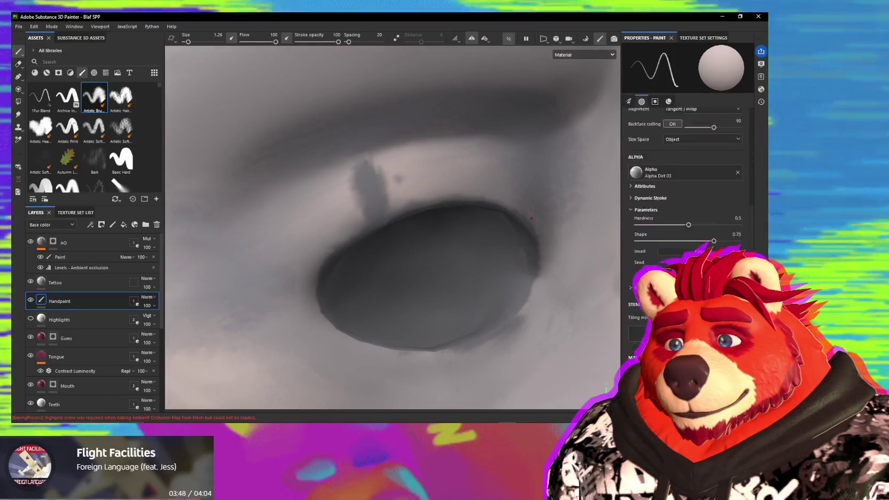
click(641, 320)
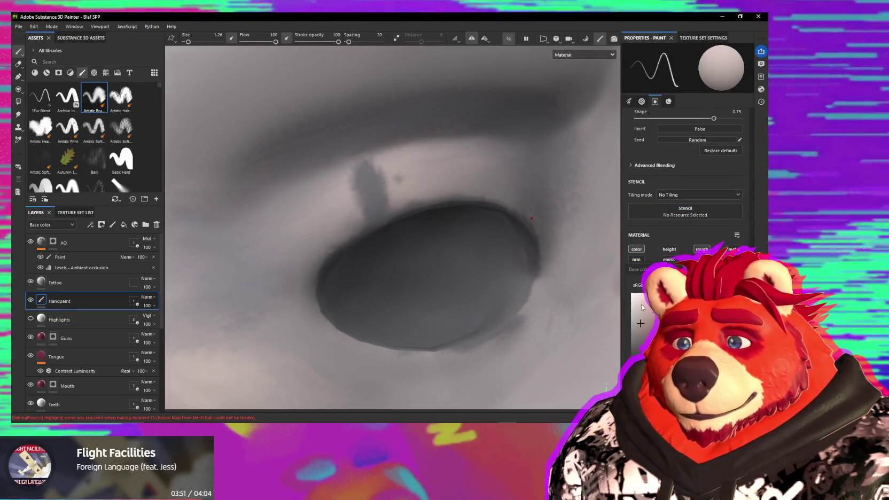
click(638, 308)
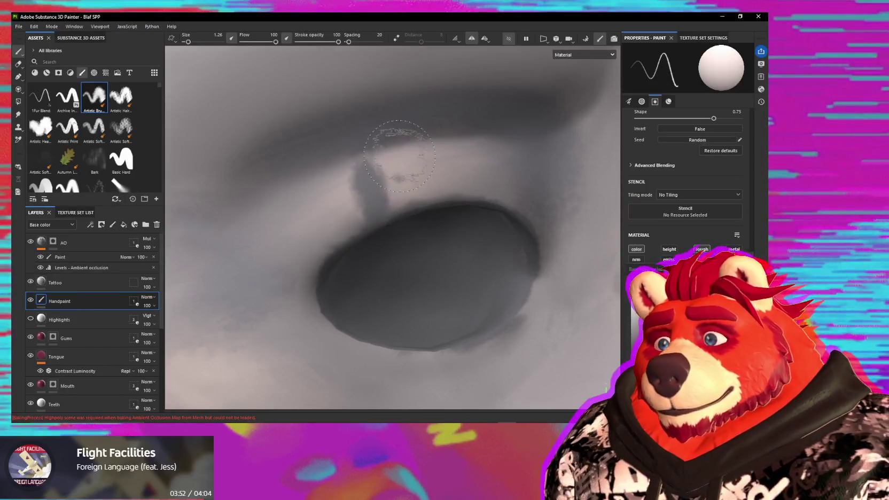
mouse_move(392, 159)
mouse_down()
mouse_move(404, 206)
mouse_move(397, 189)
mouse_up()
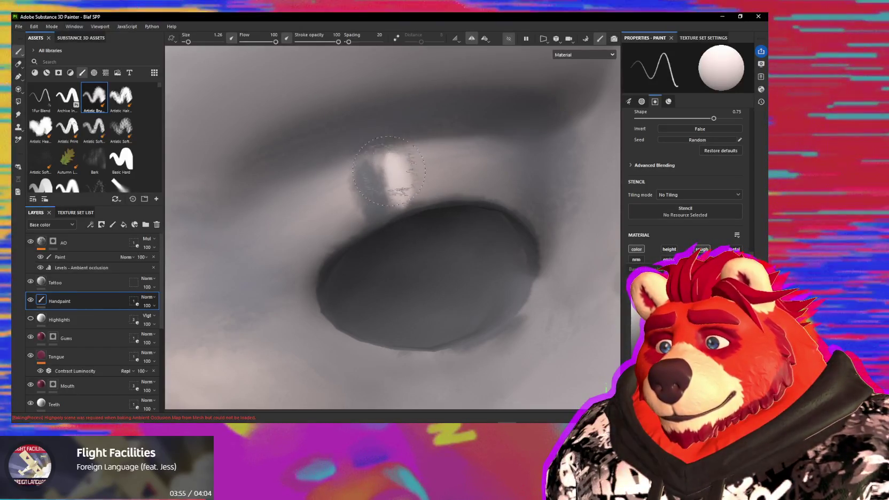
- Smudge the highlight and dark streak together into a soft, blended stroke
key(5)
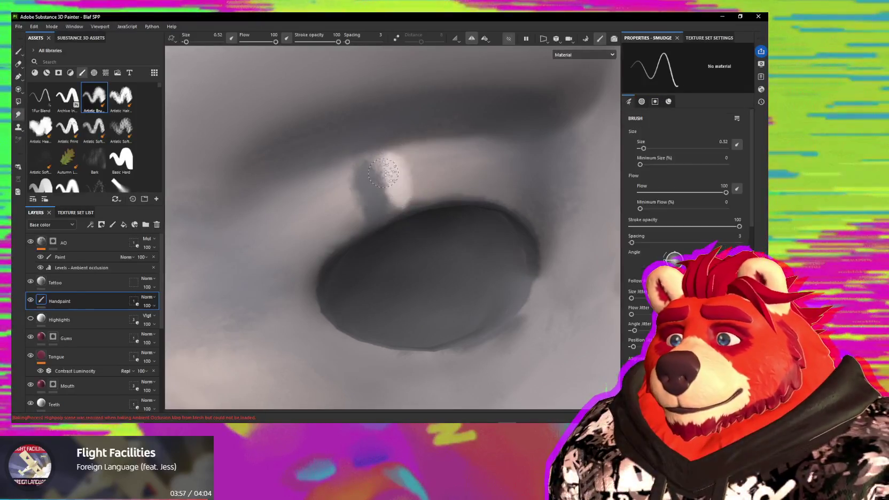
key(bracketleft)
key(bracketleft)
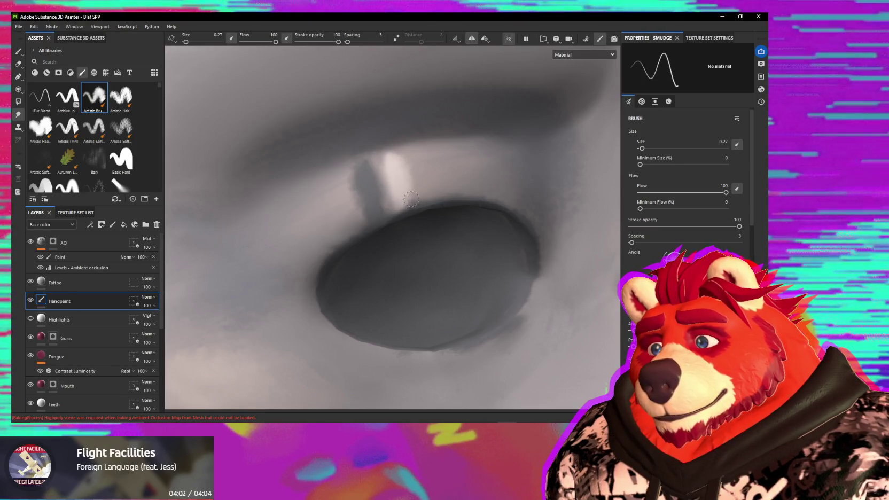
key(bracketright)
key(bracketright)
key(bracketright)
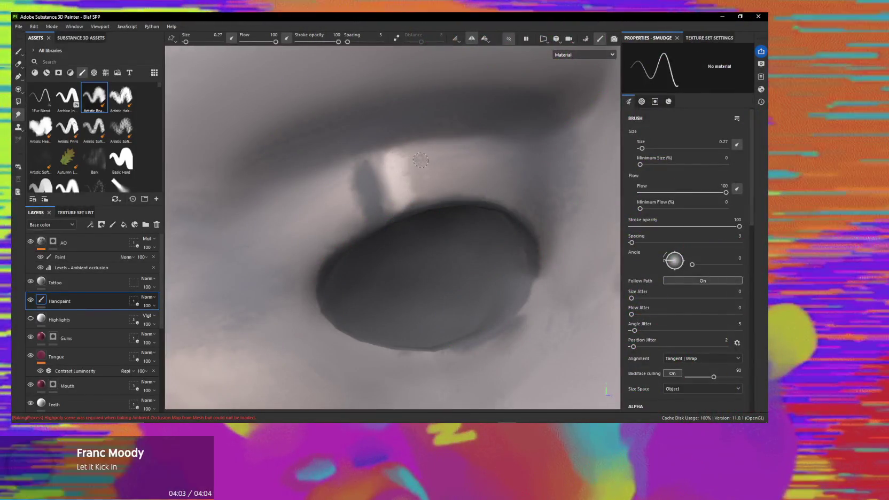
mouse_move(410, 181)
mouse_down()
mouse_move(426, 204)
mouse_move(378, 168)
mouse_up()
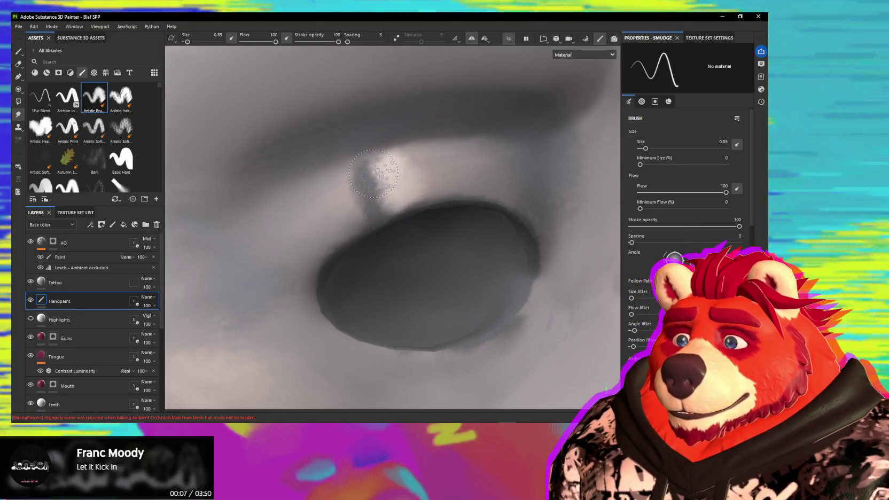
drag(351, 185, 352, 223)
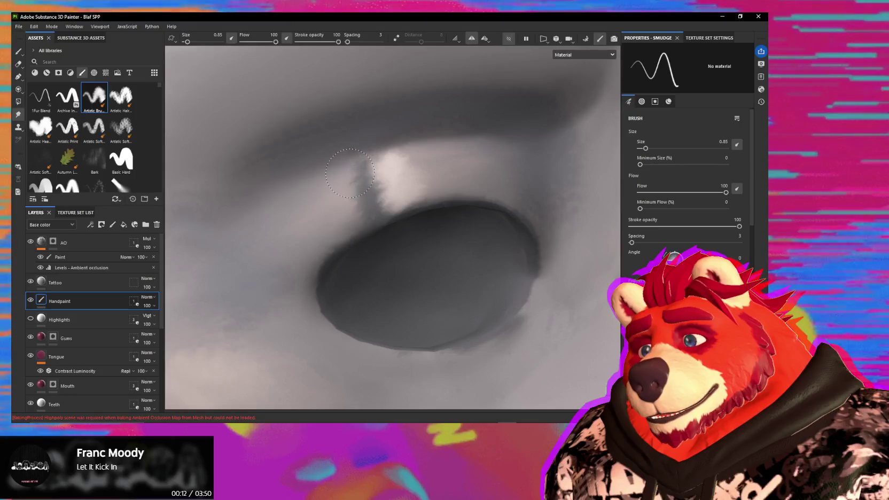
mouse_move(356, 199)
mouse_down()
mouse_move(340, 182)
mouse_move(407, 182)
mouse_up()
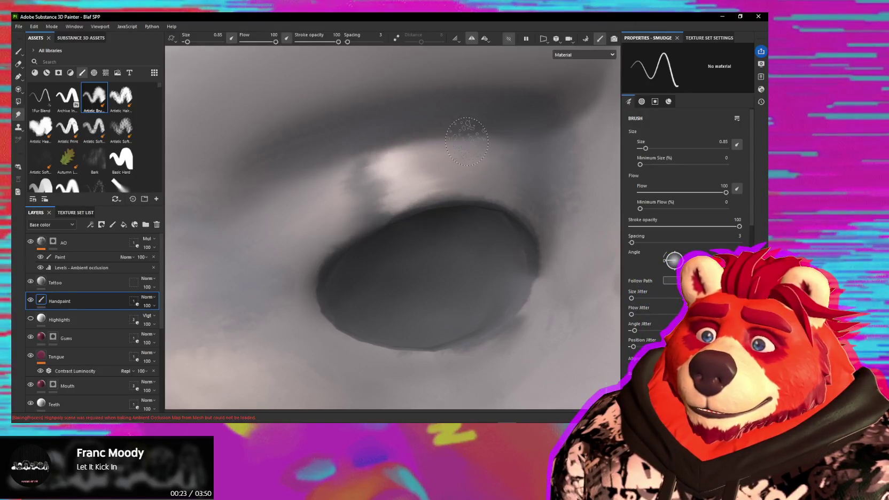
key(f)
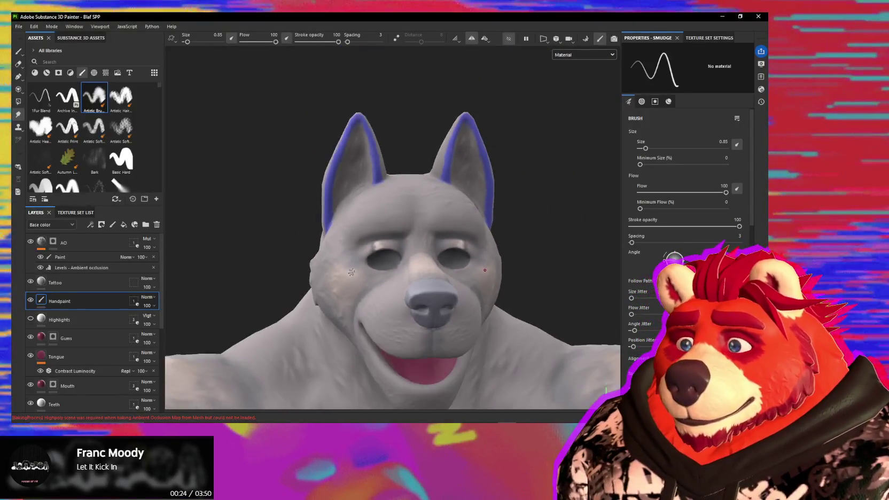
- Set the smudge brush to 1.26 and blend the shading on the brow above the eye
scroll(351, 272, up, 3)
mouse_move(351, 272)
alt+mouse_down()
mouse_move(402, 227)
mouse_move(384, 219)
alt+mouse_up()
scroll(402, 227, up, 3)
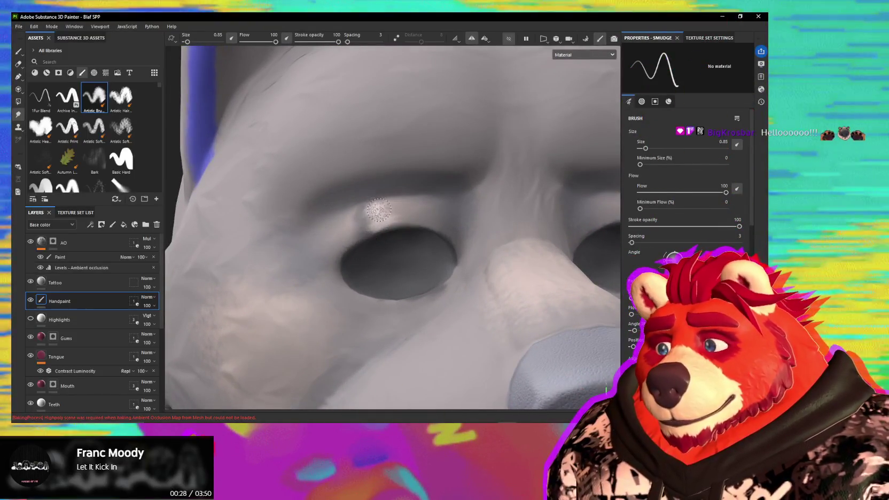
ctrl+right_drag(379, 209, 381, 214)
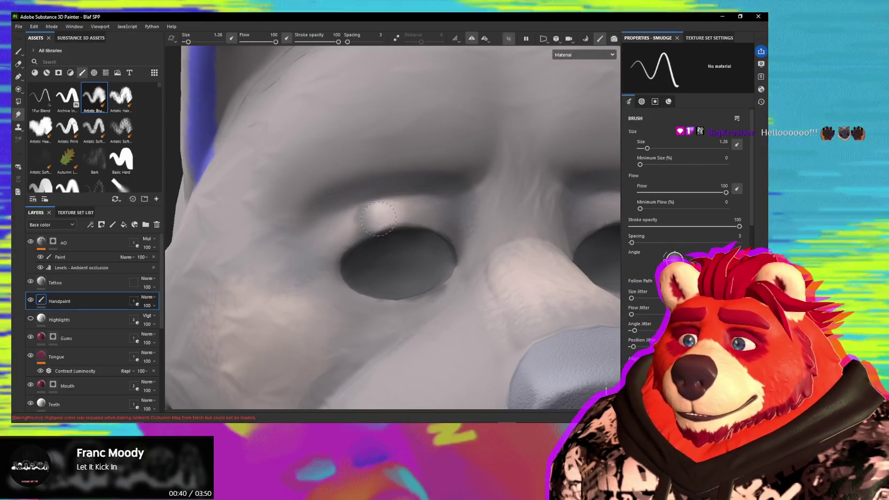
ctrl+right_drag(383, 215, 432, 213)
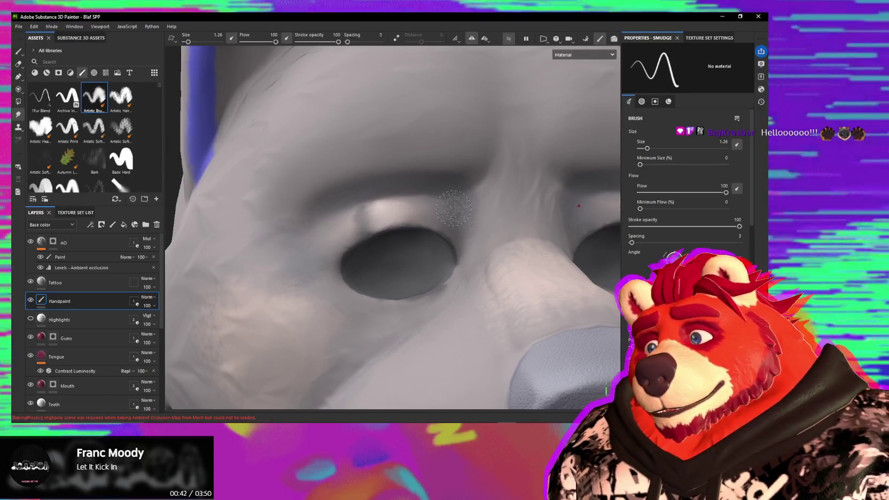
scroll(430, 224, down, 5)
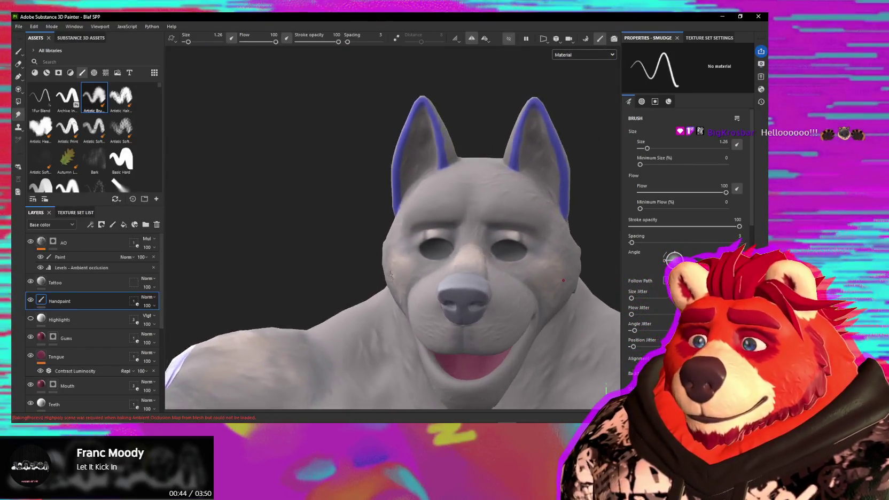
scroll(420, 273, up, 3)
scroll(435, 227, up, 3)
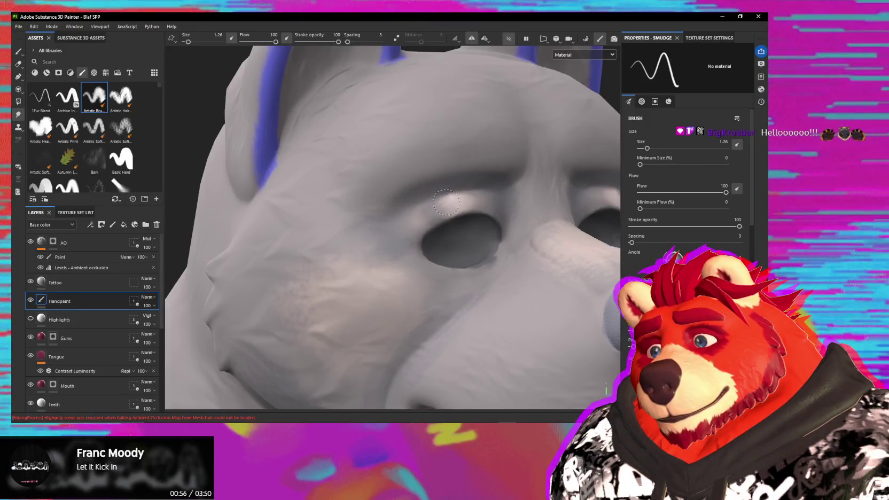
scroll(508, 206, down, 10)
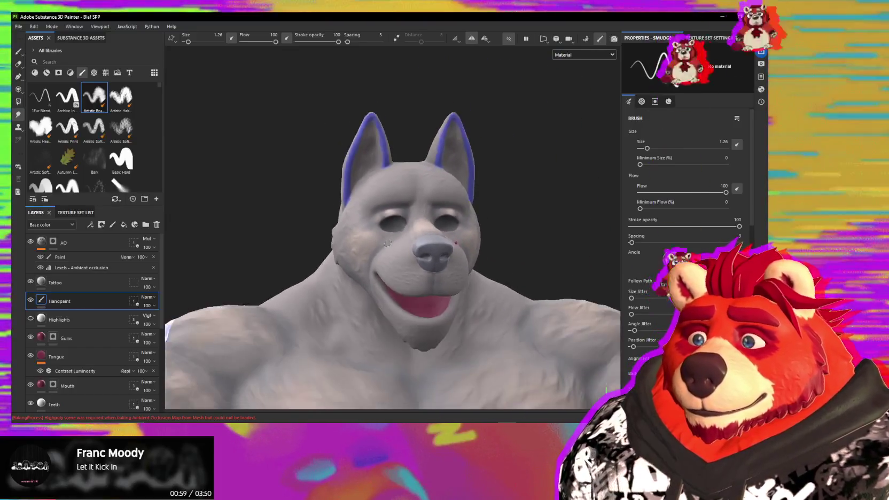
- Orbit the wolf head to check the blended shading from side and three-quarter views
alt+drag(387, 243, 415, 277)
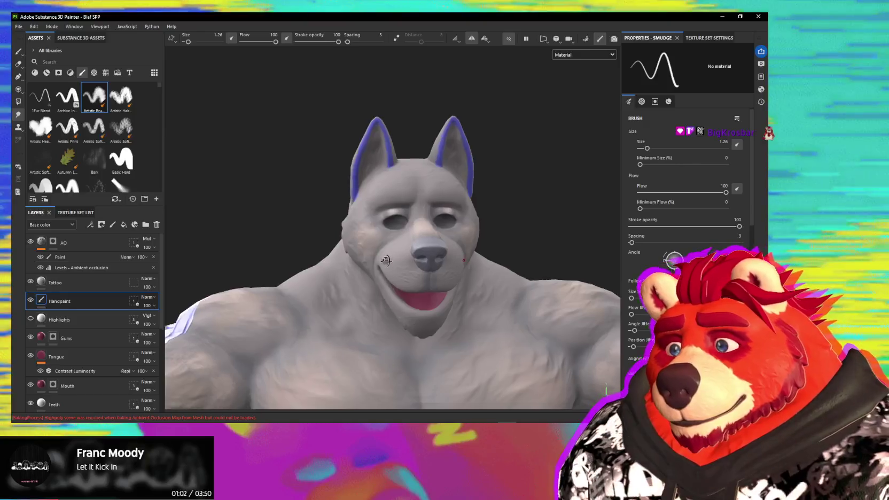
mouse_move(375, 254)
alt+mouse_down()
mouse_move(417, 259)
mouse_move(384, 213)
alt+mouse_up()
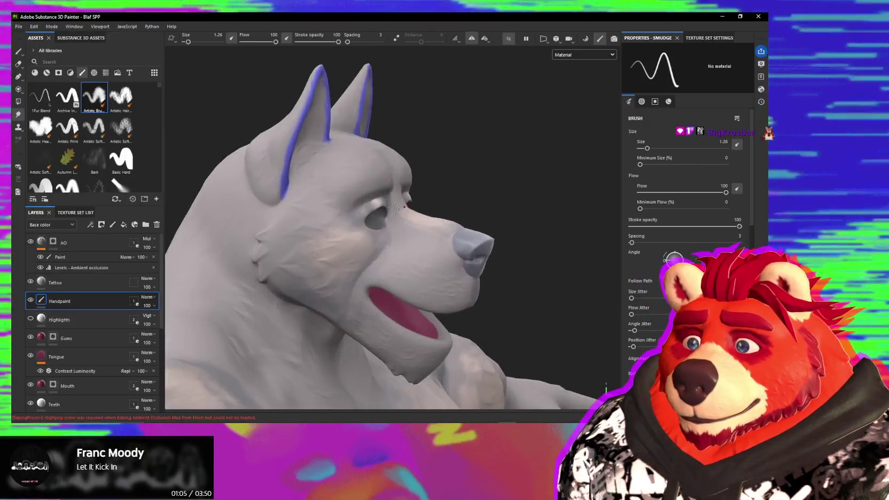
scroll(376, 186, up, 5)
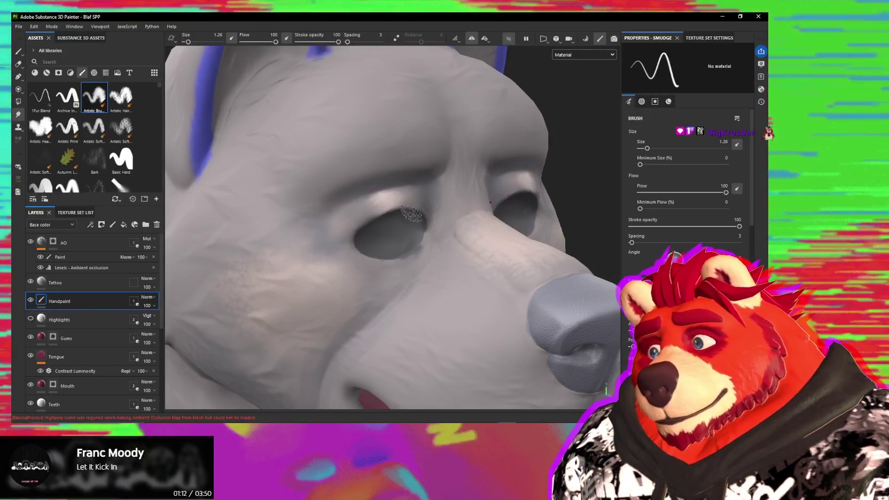
scroll(344, 225, down, 5)
mouse_move(344, 225)
alt+mouse_down()
mouse_move(375, 246)
mouse_move(330, 244)
mouse_move(471, 253)
alt+mouse_up()
scroll(470, 253, up, 3)
scroll(471, 253, up, 3)
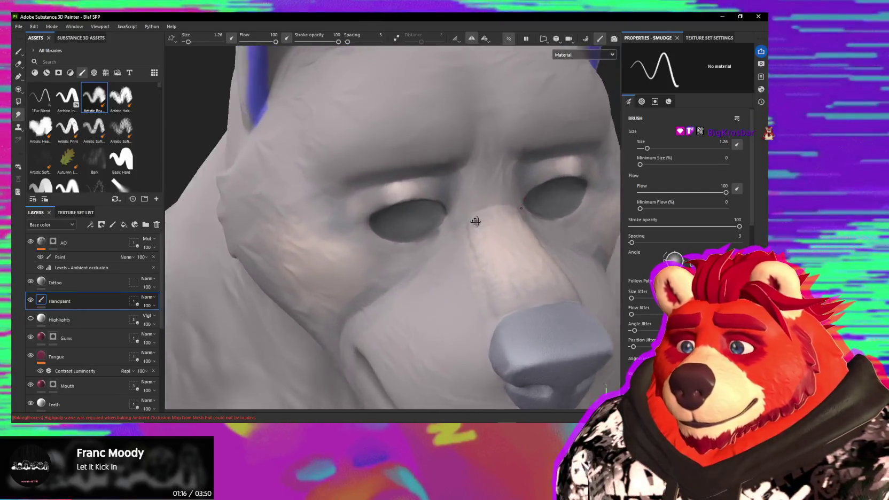
scroll(475, 208, up, 3)
alt+drag(476, 209, 449, 211)
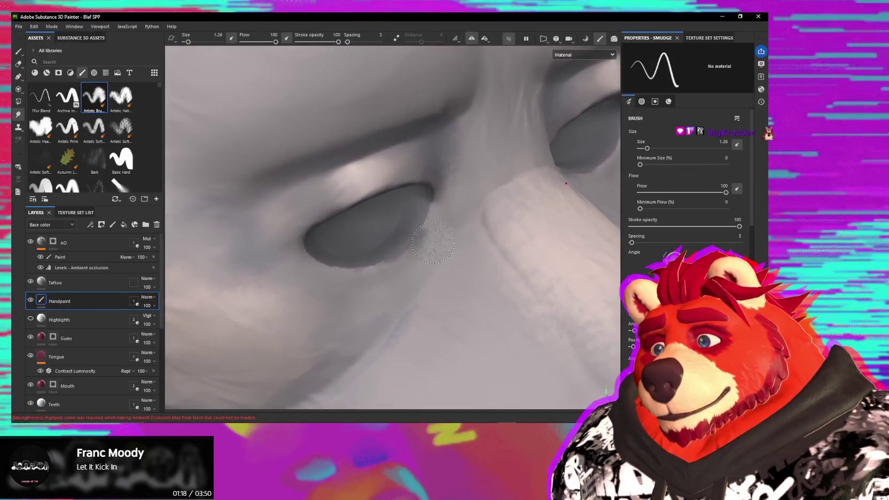
- Switch to Paint at size 0.27 and paint soft shading into the eye corners
key(1)
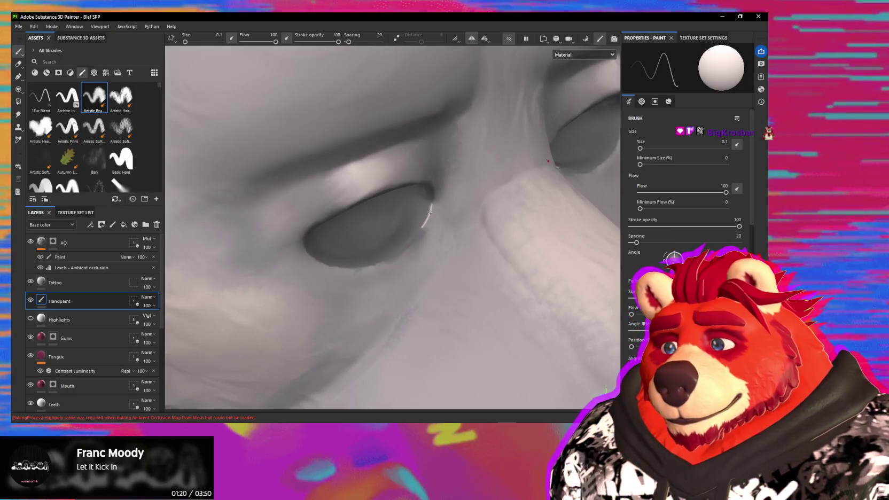
ctrl+right_drag(429, 196, 433, 207)
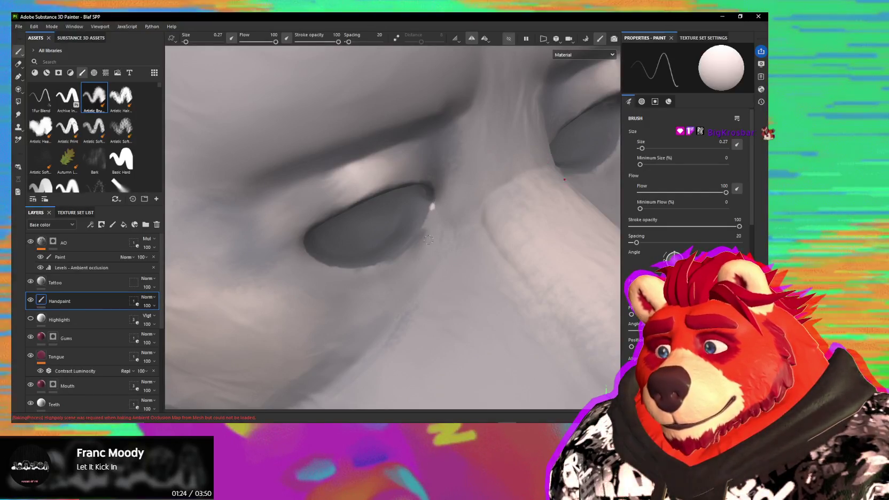
alt+drag(402, 255, 363, 191)
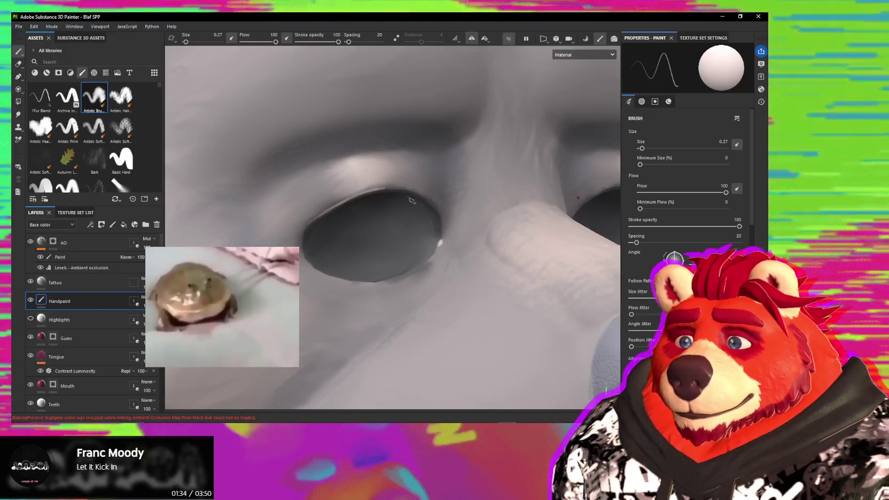
alt+drag(363, 216, 409, 211)
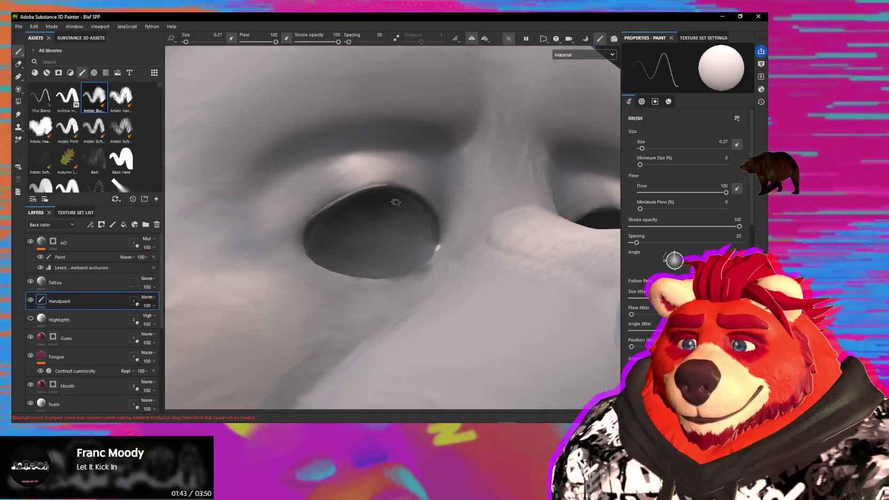
alt+drag(382, 220, 413, 178)
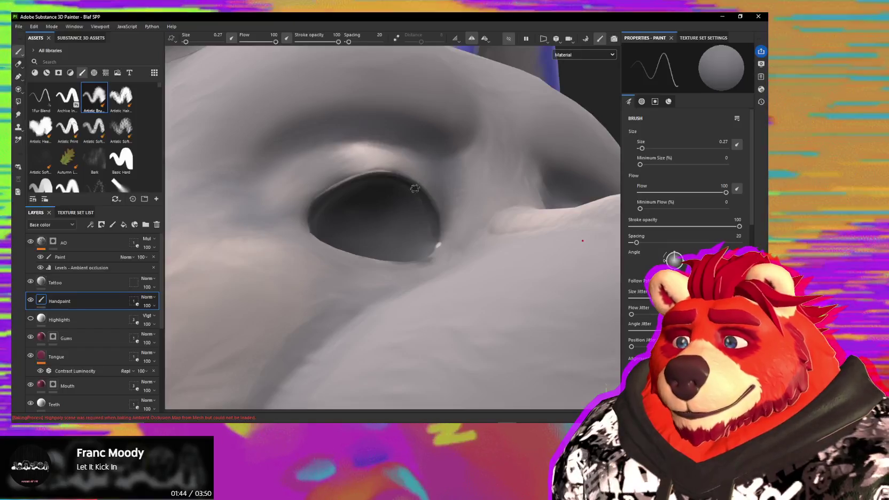
mouse_move(416, 181)
alt+mouse_down()
mouse_move(428, 229)
mouse_move(433, 225)
alt+mouse_up()
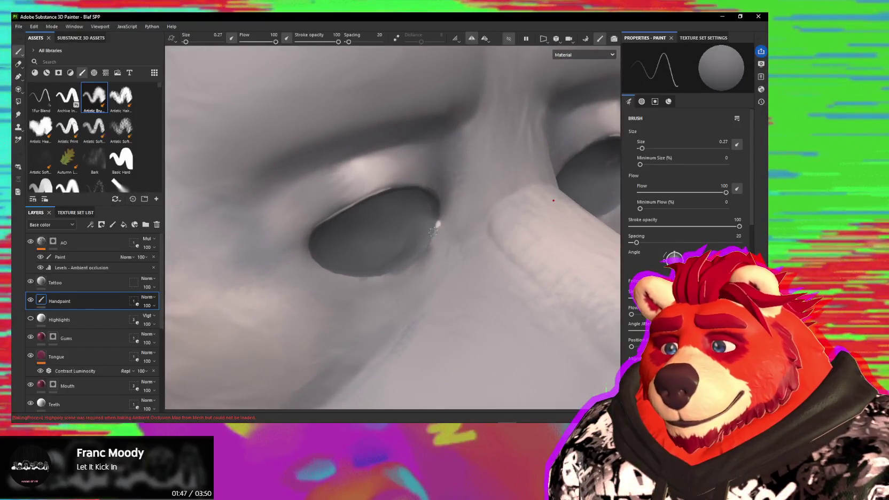
mouse_move(426, 259)
alt+mouse_down()
mouse_move(400, 299)
mouse_move(360, 311)
alt+mouse_up()
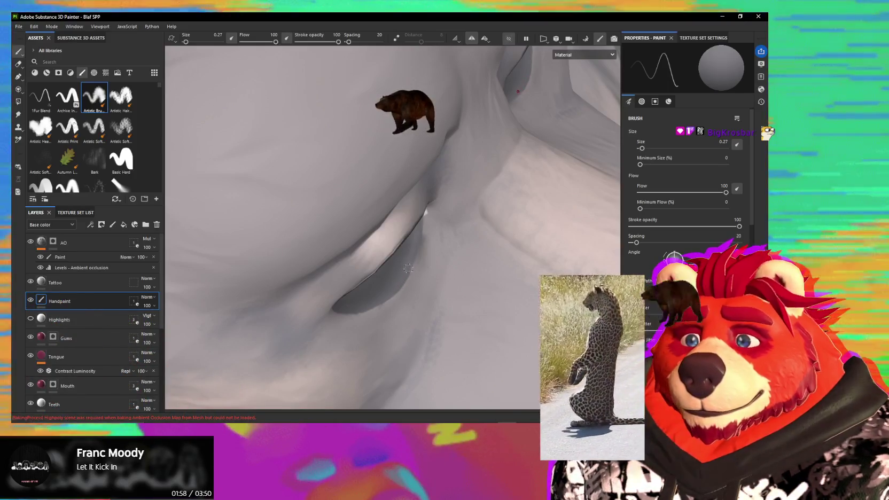
- Paint soft shading around the eye socket, brow and nose bridge with the 0.27 brush
alt+drag(459, 119, 403, 322)
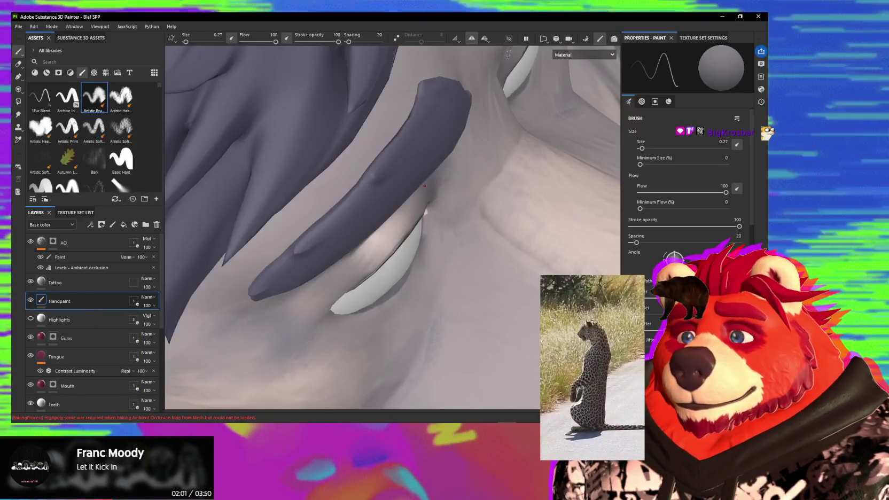
scroll(331, 276, up, 2)
alt+drag(332, 276, 424, 321)
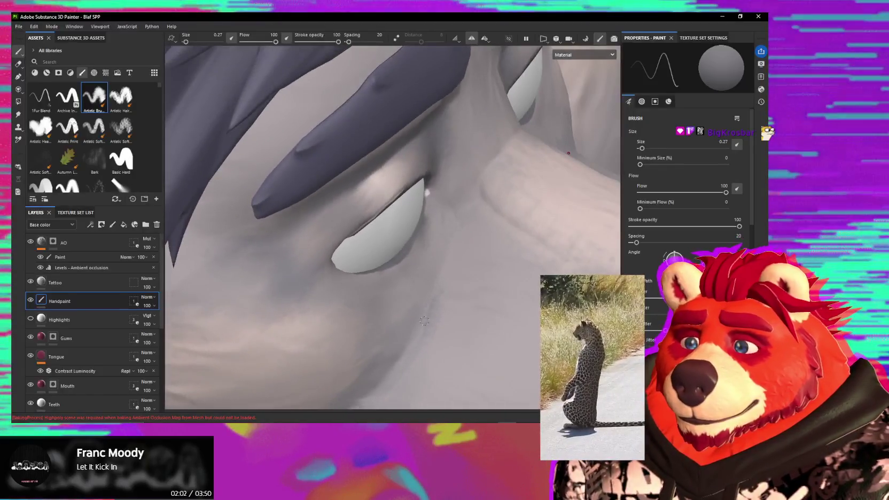
alt+drag(376, 233, 386, 239)
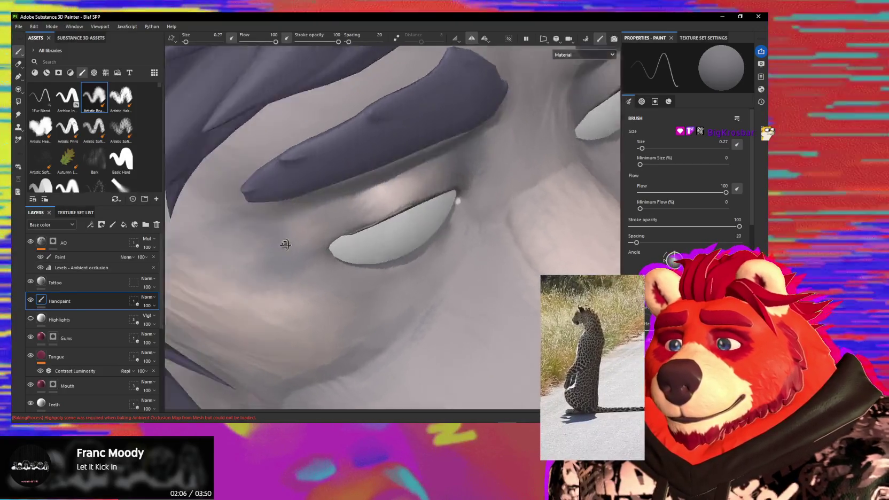
alt+drag(283, 243, 335, 204)
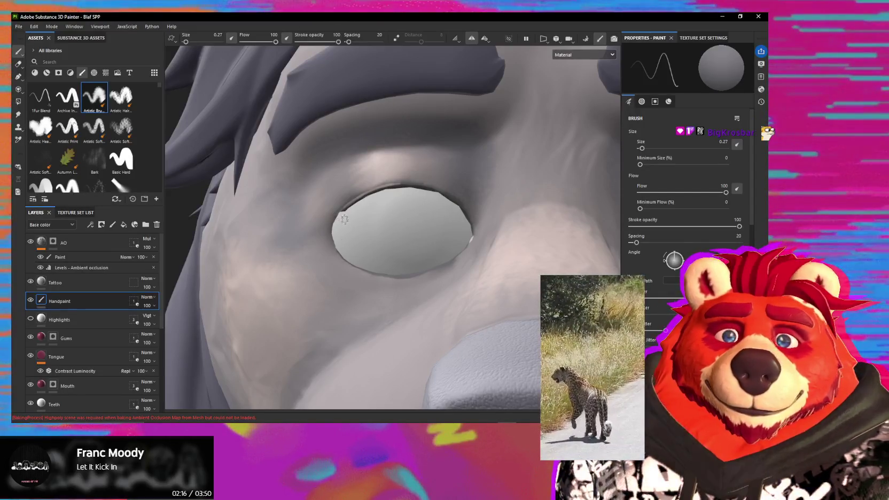
alt+drag(344, 219, 346, 226)
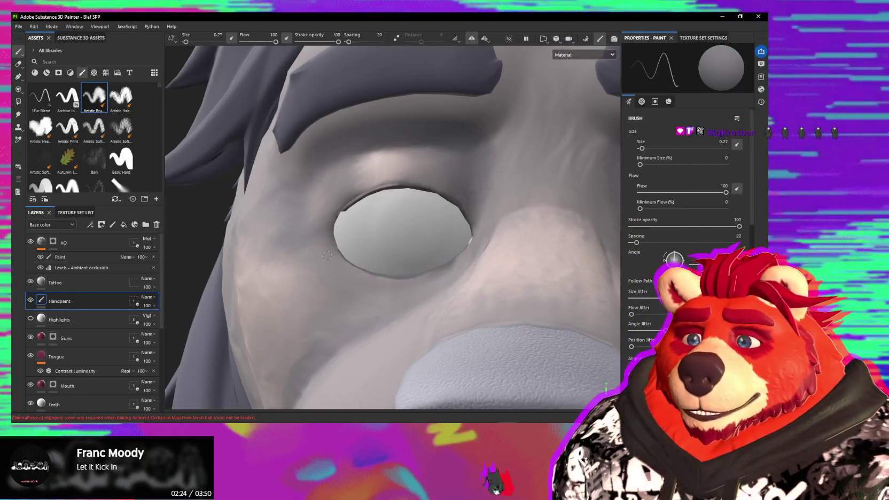
alt+drag(326, 256, 324, 251)
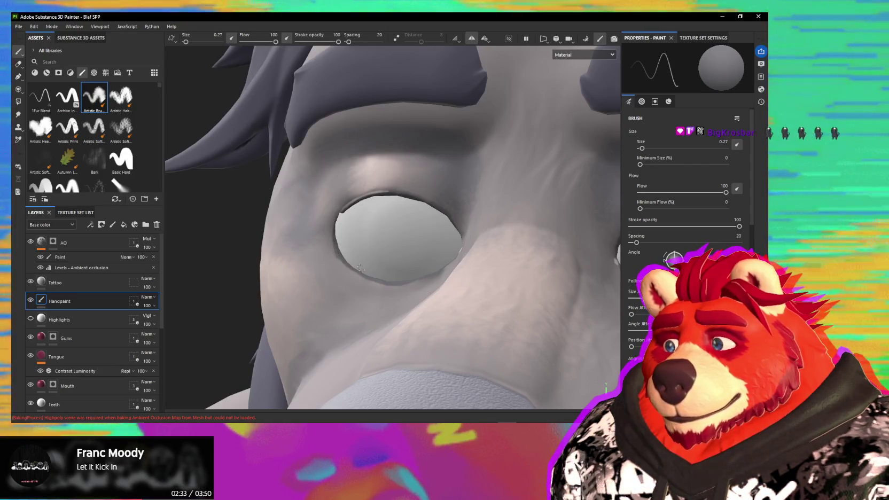
mouse_move(359, 269)
alt+mouse_down()
mouse_move(357, 199)
mouse_move(332, 219)
alt+mouse_up()
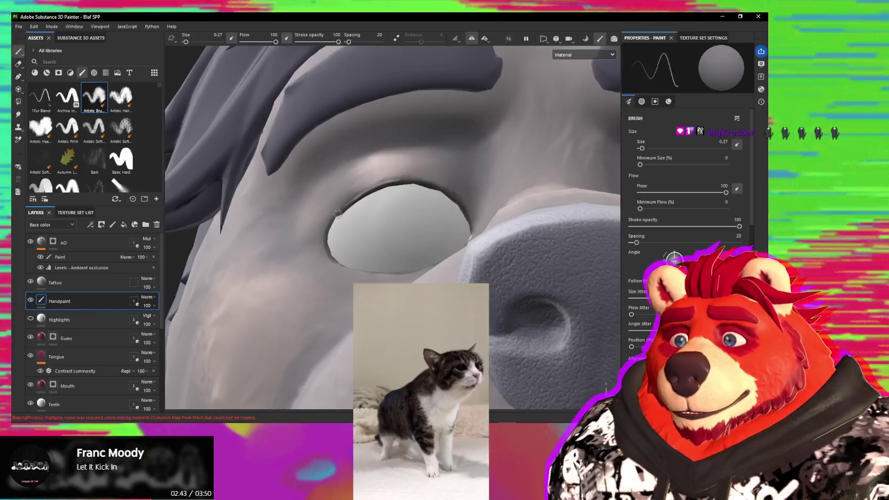
alt+drag(337, 214, 468, 270)
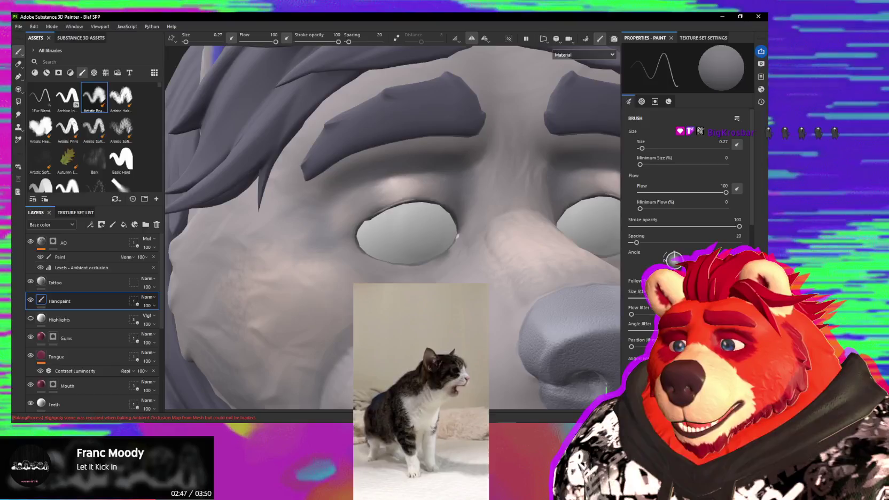
- In Blender, hide the high-poly collection and select Eyes_Low in Material Preview
click(487, 395)
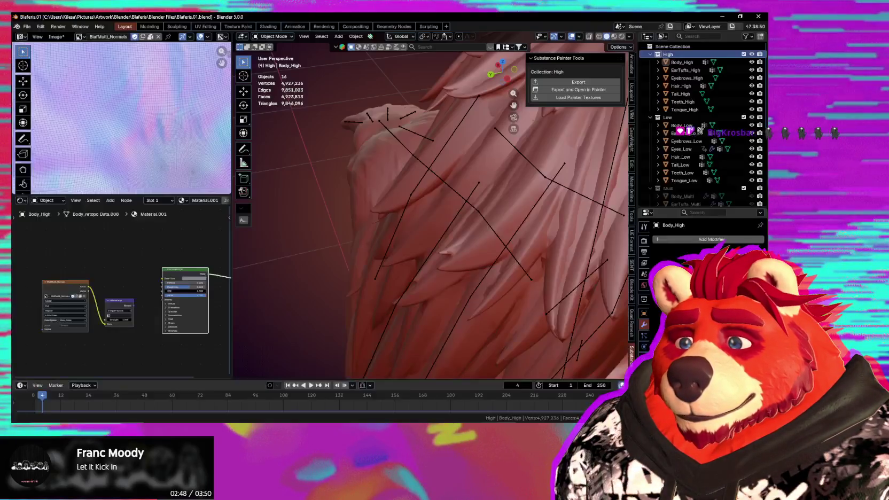
middle_drag(509, 280, 502, 248)
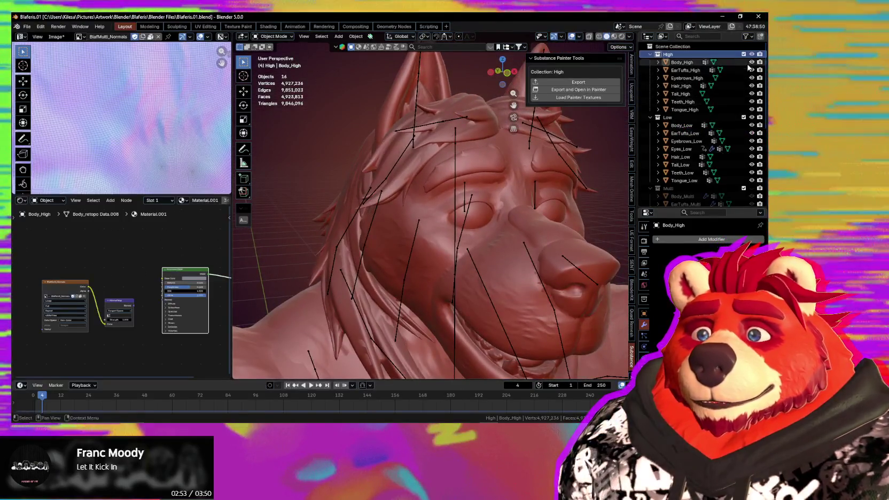
click(752, 55)
scroll(523, 194, up, 3)
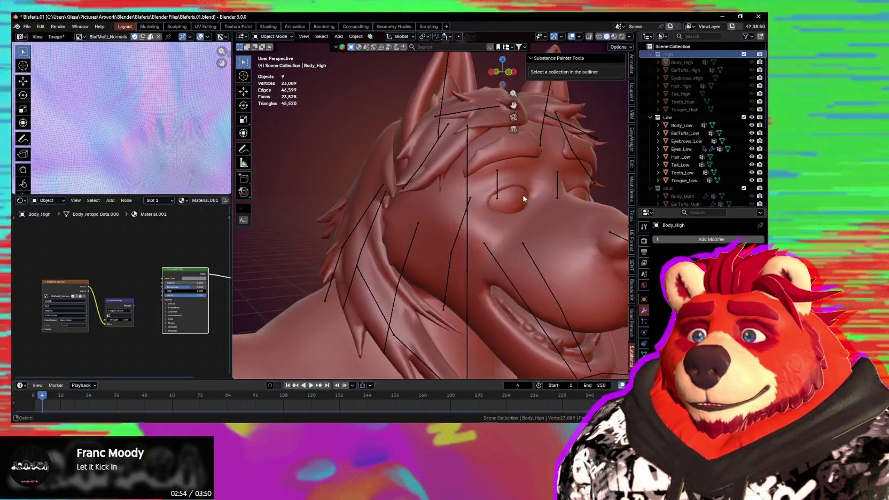
scroll(475, 243, up, 3)
scroll(513, 278, down, 3)
scroll(475, 257, up, 3)
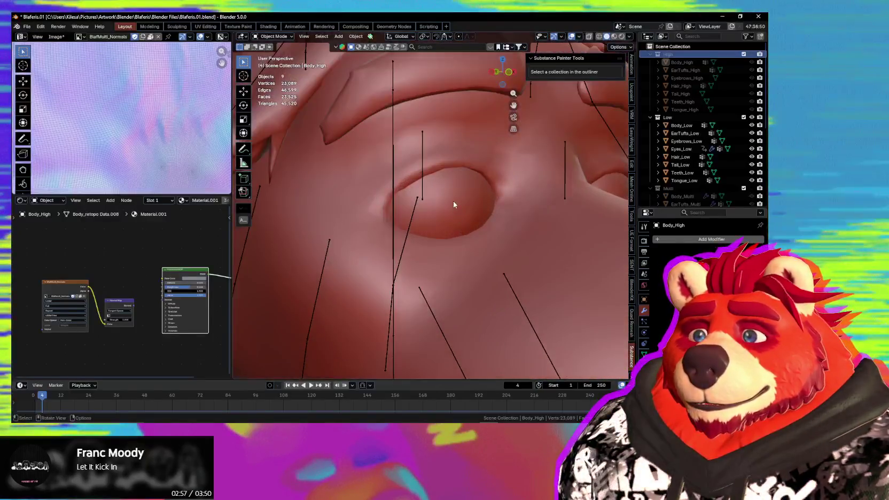
click(453, 201)
shift+middle_drag(459, 209, 583, 67)
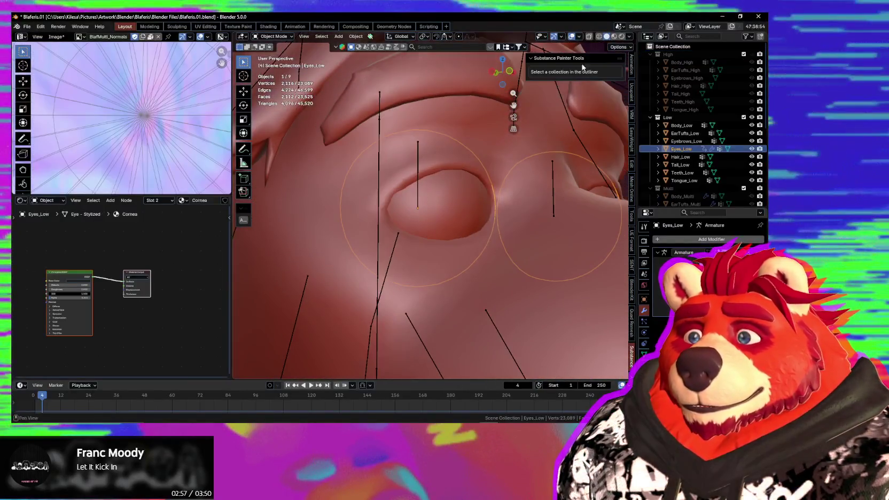
click(615, 37)
- Scale Eyes_Low uniformly to 0.974 and check it from the front
middle_drag(439, 225, 504, 247)
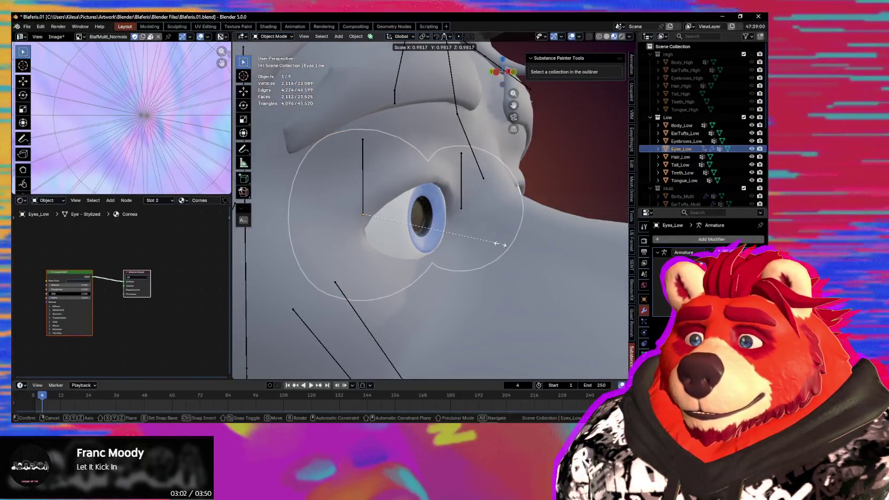
click(499, 243)
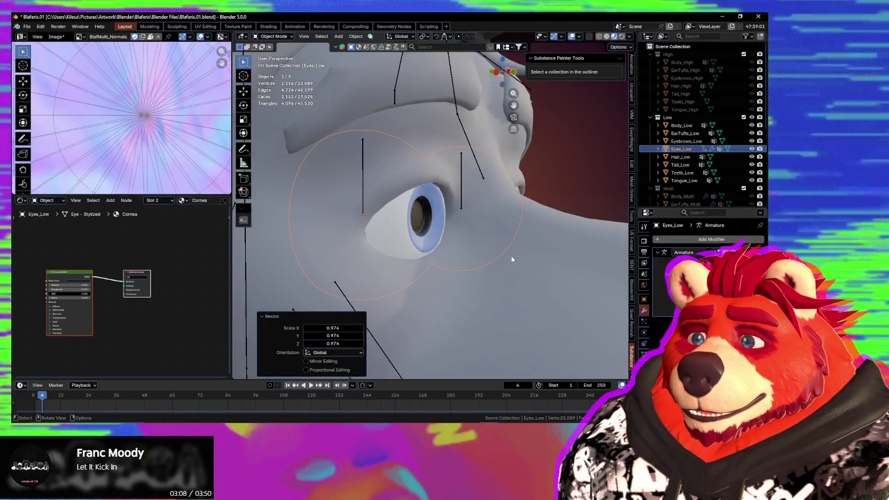
mouse_move(511, 255)
middle_down()
mouse_move(497, 256)
mouse_move(521, 250)
mouse_move(413, 223)
mouse_move(414, 211)
middle_up()
scroll(498, 256, down, 3)
scroll(447, 225, up, 2)
key(Tab)
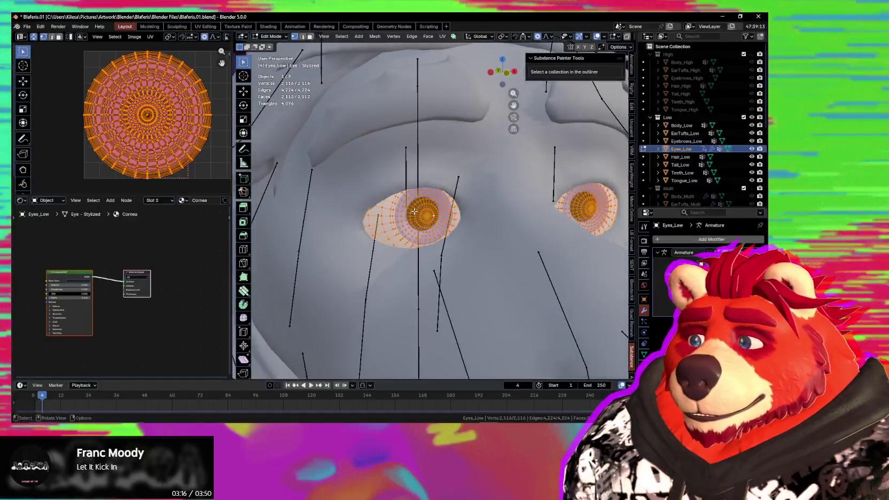
- Select one whole eyeball via a vertex and Ctrl+L linked selection
click(414, 211)
key(ctrl+l)
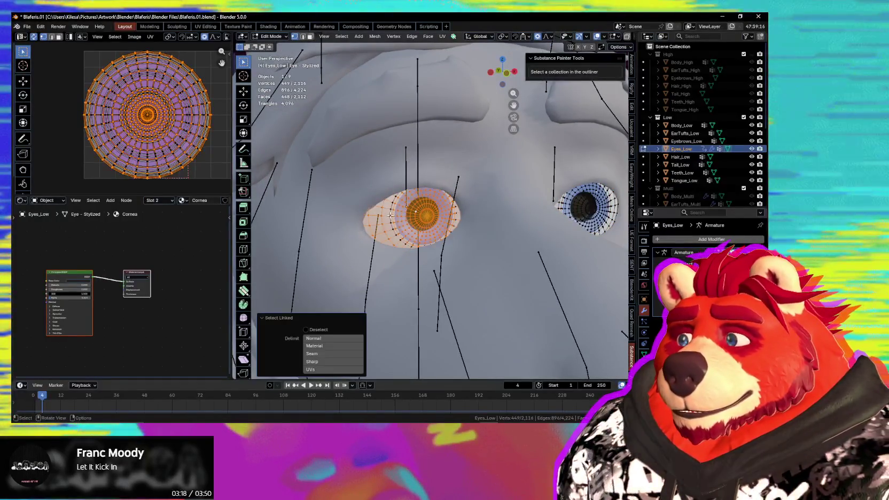
mouse_move(414, 212)
middle_down()
mouse_move(395, 221)
mouse_move(465, 183)
middle_up()
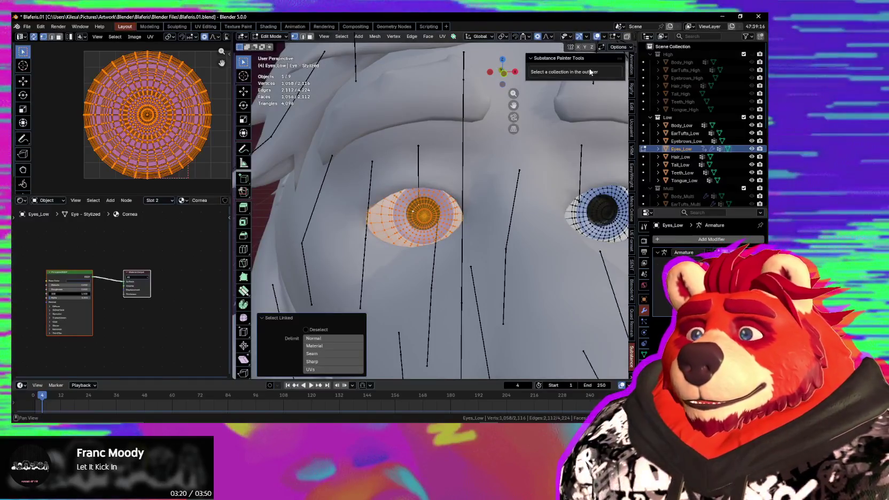
middle_drag(573, 58, 468, 224)
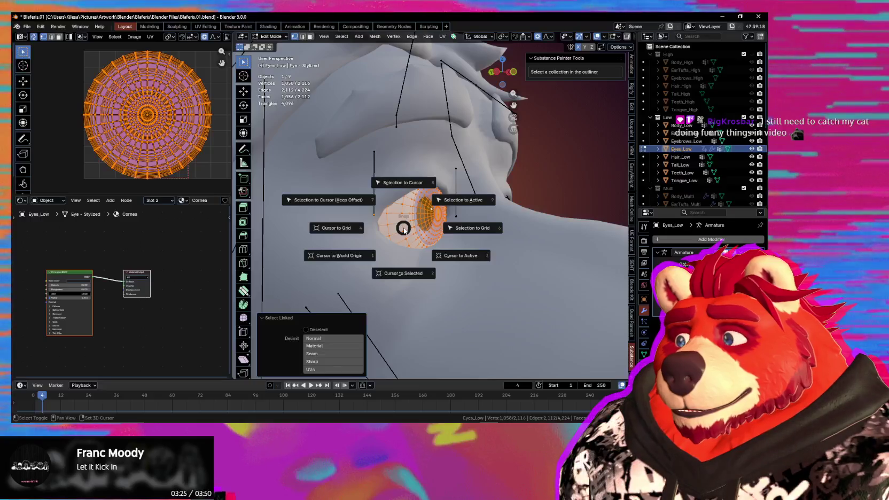
key(Escape)
key(ctrl+Tab)
click(380, 243)
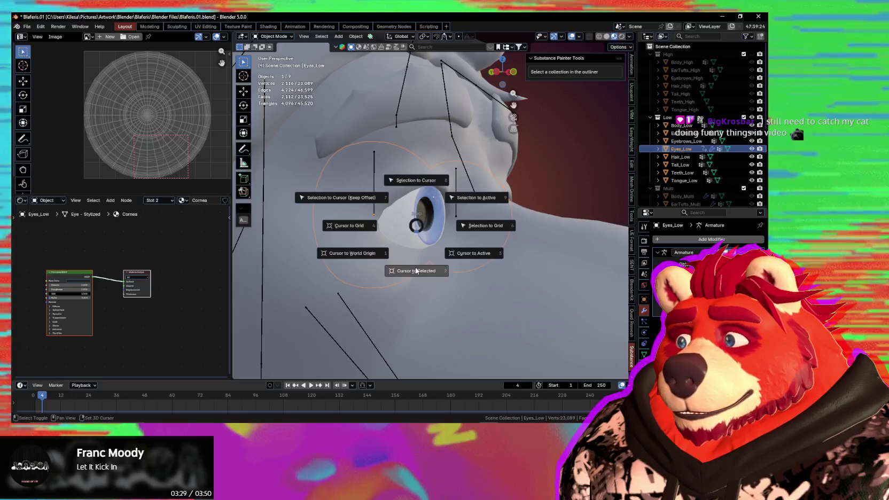
- Scale the selected eyeball smaller in Edit Mode and confirm the new size
middle_drag(426, 264, 530, 271)
key(Tab)
key(s)
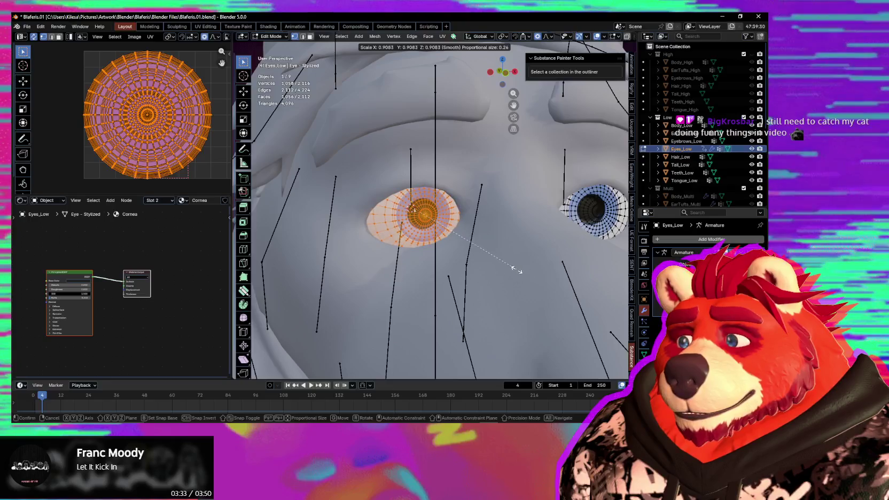
mouse_move(519, 269)
middle_down()
mouse_move(483, 260)
mouse_move(496, 260)
mouse_move(523, 264)
mouse_move(368, 265)
middle_up()
key(s)
click(465, 259)
key(Tab)
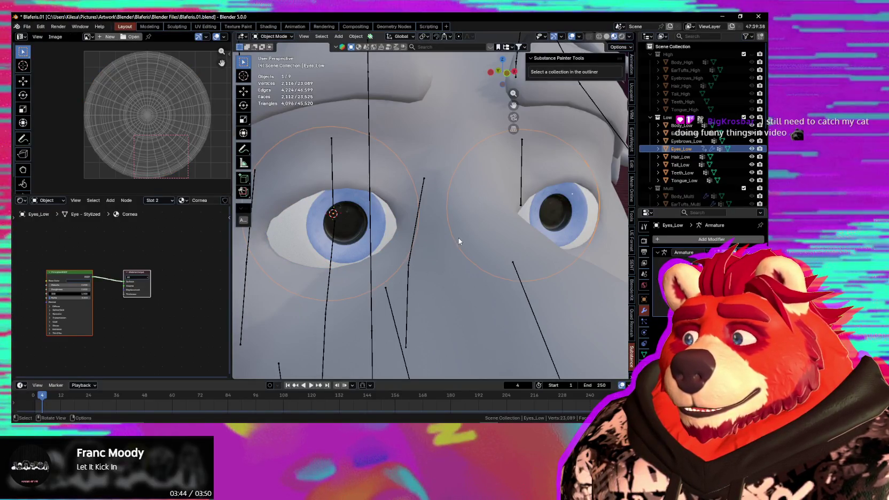
- Apply all transforms to the Eyes_Low object
key(ctrl+a)
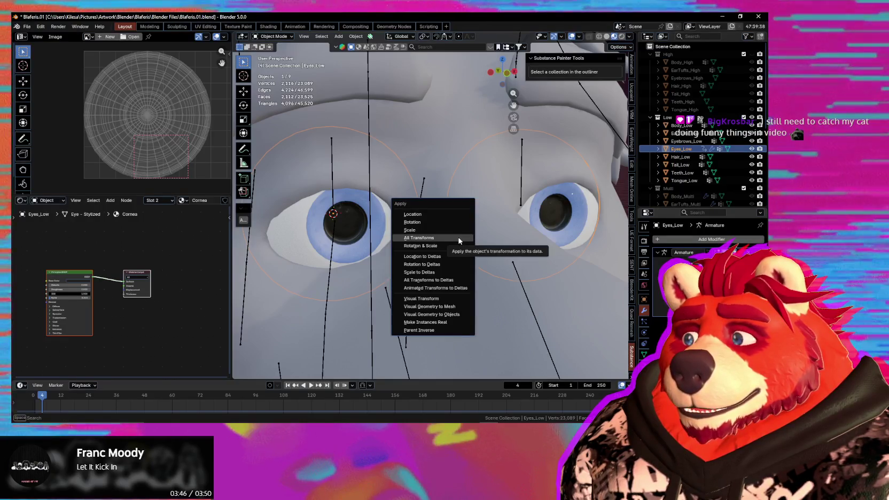
click(459, 238)
mouse_move(458, 239)
middle_down()
mouse_move(432, 238)
mouse_move(446, 247)
middle_up()
- In Edit Mode, scale the eye to 0.938 and shift it 0.001298 m along X
key(Tab)
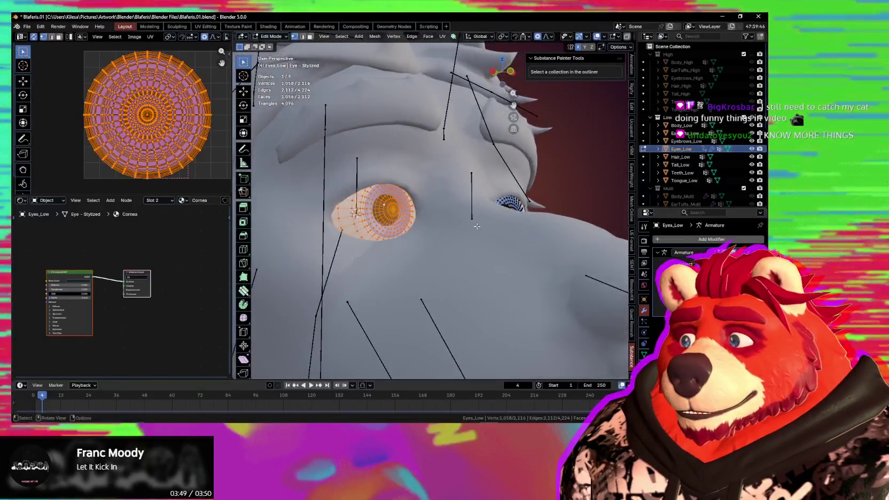
scroll(446, 247, up, 2)
key(s)
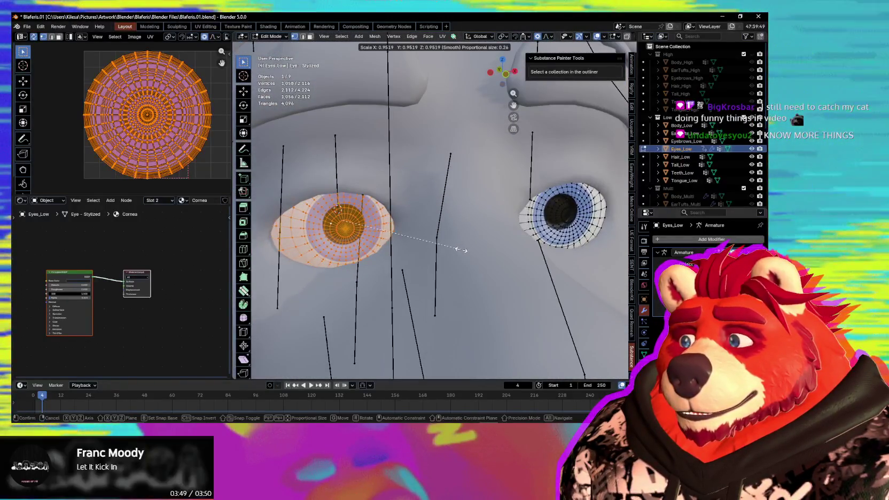
click(455, 250)
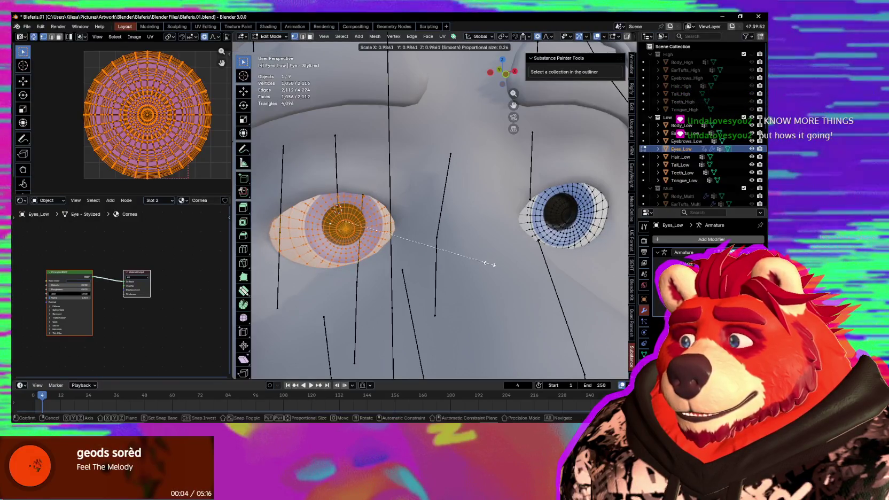
click(479, 263)
mouse_move(480, 263)
middle_down()
mouse_move(541, 253)
mouse_move(482, 267)
middle_up()
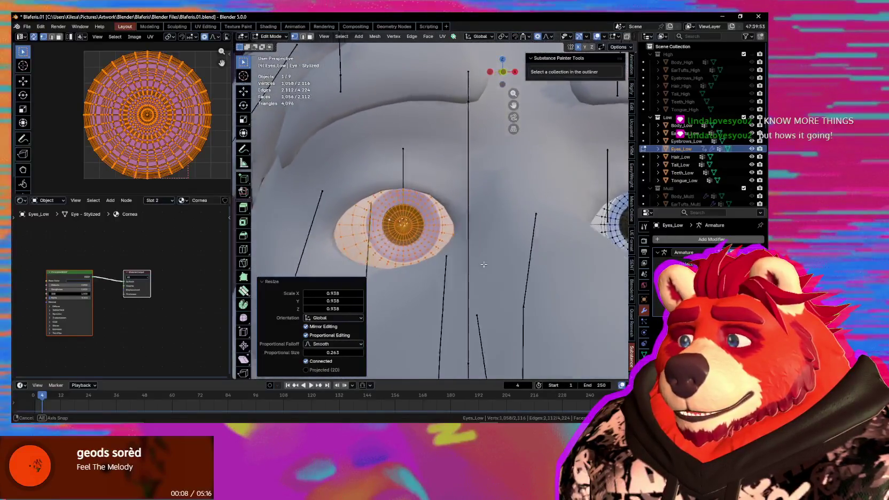
key(g)
key(x)
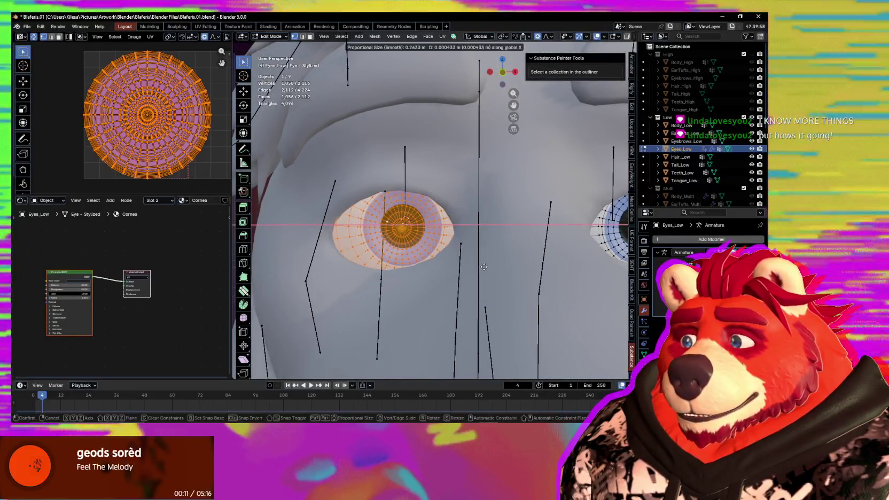
click(486, 266)
mouse_move(487, 267)
middle_down()
mouse_move(545, 254)
mouse_move(440, 261)
mouse_move(540, 271)
middle_up()
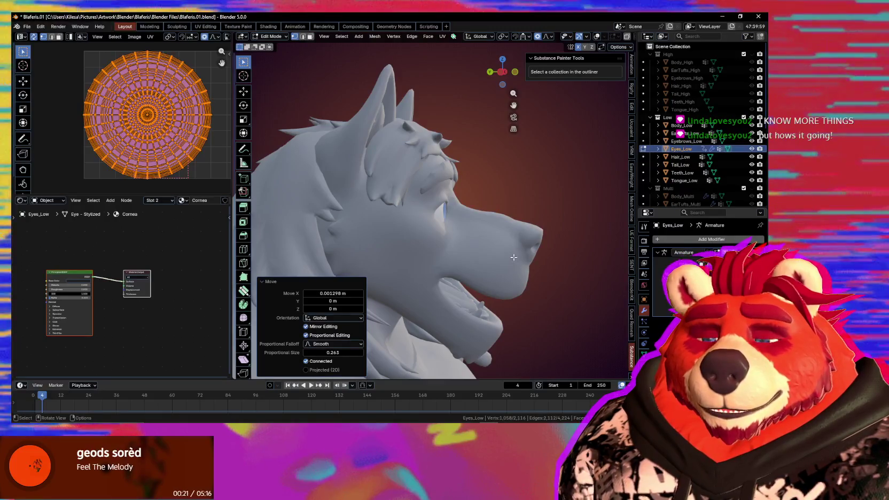
- Nudge the eye 0.000477 m along the Y axis and view both eyes from the front
mouse_move(513, 257)
middle_down()
mouse_move(470, 242)
mouse_move(507, 255)
middle_up()
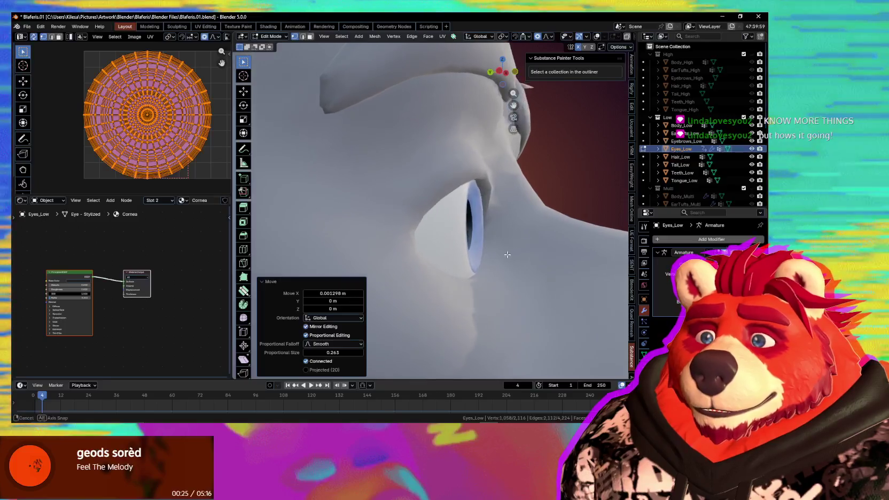
key(g)
key(y)
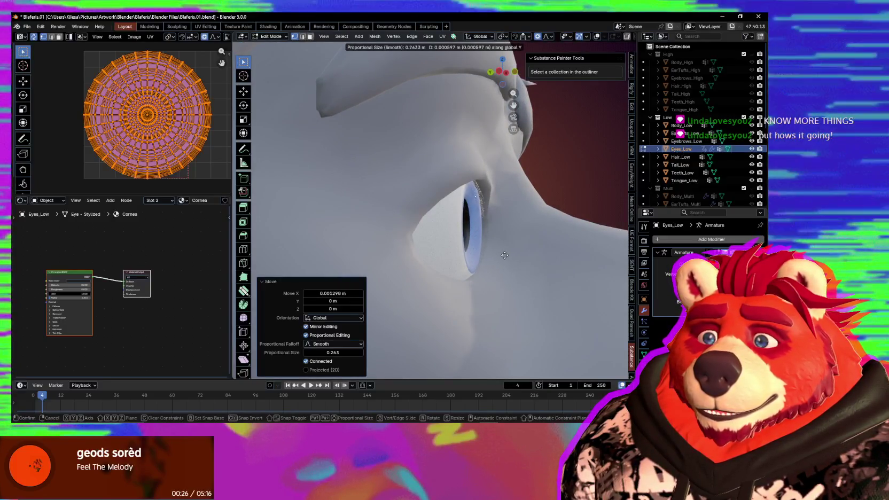
mouse_move(505, 256)
middle_down()
mouse_move(464, 264)
mouse_move(455, 198)
middle_up()
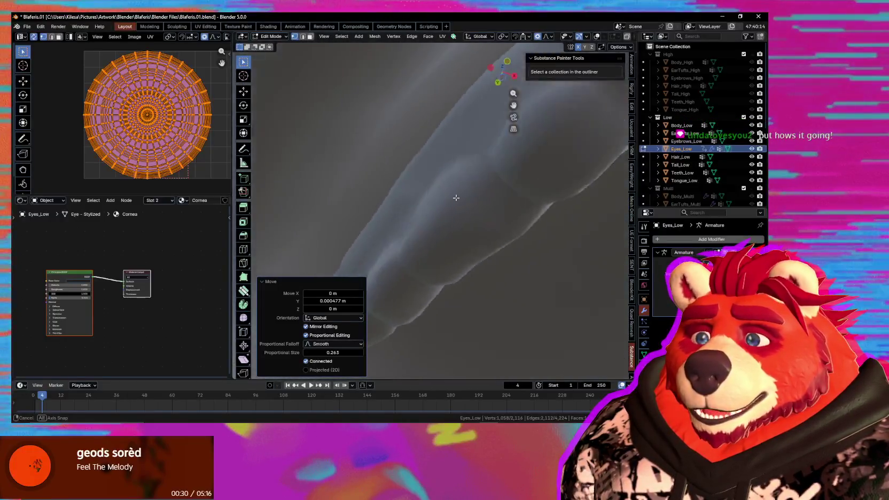
mouse_move(456, 197)
middle_down()
mouse_move(462, 252)
mouse_move(432, 277)
mouse_move(496, 285)
middle_up()
scroll(463, 252, down, 6)
scroll(497, 285, up, 4)
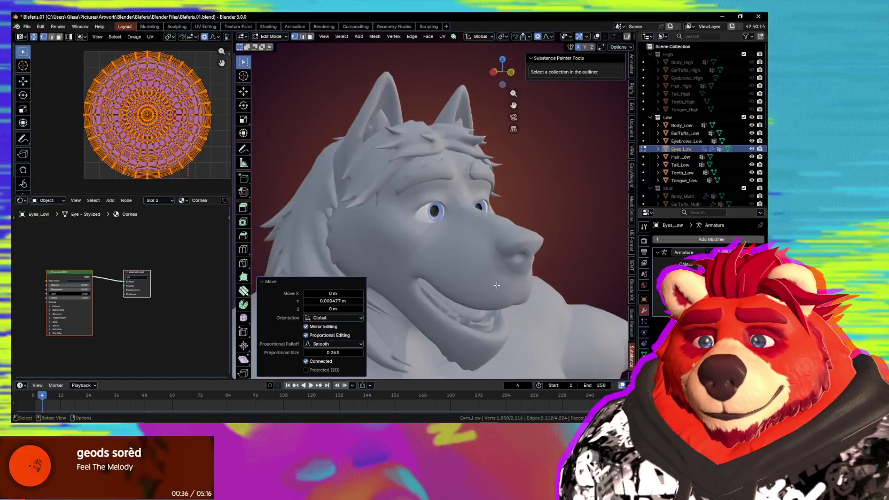
scroll(496, 285, up, 1)
scroll(502, 260, up, 2)
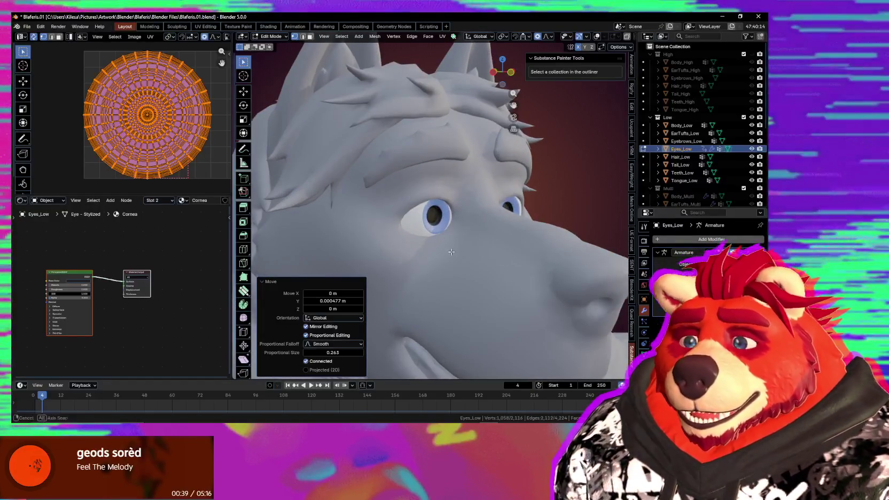
middle_drag(452, 251, 484, 276)
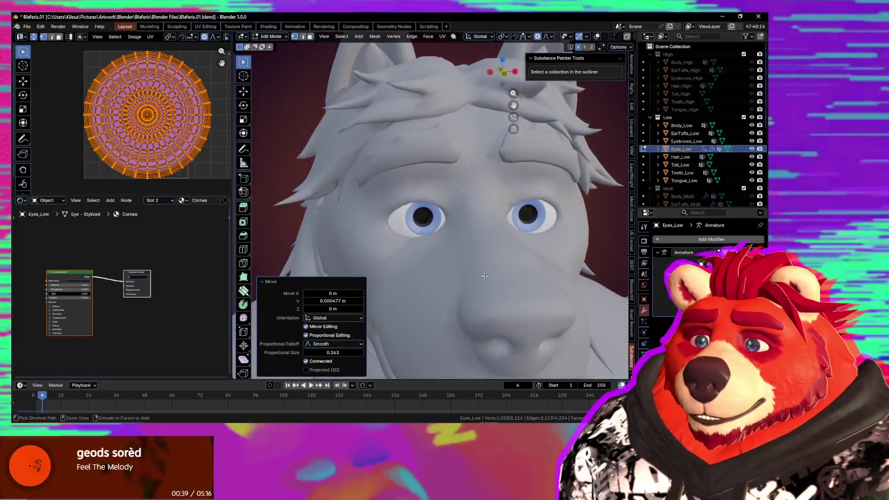
- Return to Object Mode and turn the viewport overlays and armature back on
click(336, 254)
scroll(336, 255, down, 3)
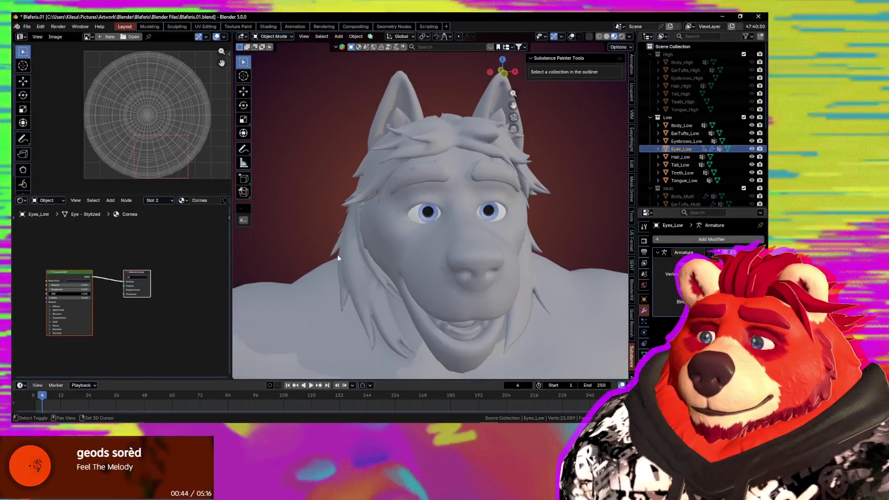
scroll(336, 254, down, 2)
scroll(347, 261, down, 1)
mouse_move(355, 268)
middle_down()
mouse_move(346, 255)
mouse_move(403, 255)
mouse_move(368, 266)
middle_up()
key(shift+alt+z)
scroll(368, 265, up, 3)
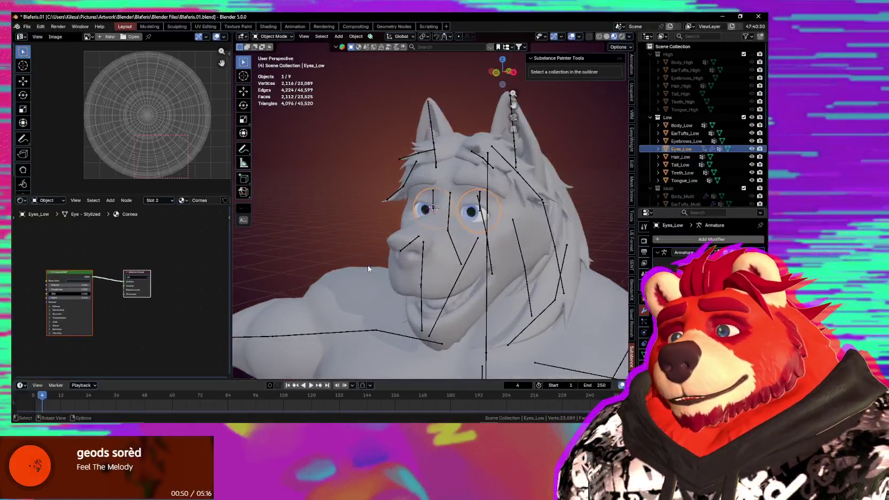
scroll(470, 271, up, 2)
- Deselect the eye object and inspect the head and body from several angles
mouse_move(471, 269)
middle_down()
mouse_move(517, 271)
mouse_move(460, 265)
middle_up()
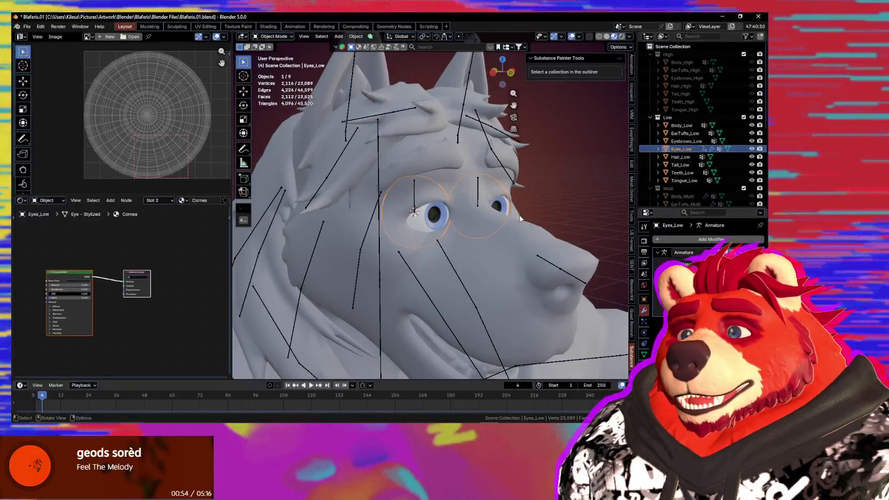
mouse_move(520, 218)
middle_down()
mouse_move(454, 224)
mouse_move(526, 239)
middle_up()
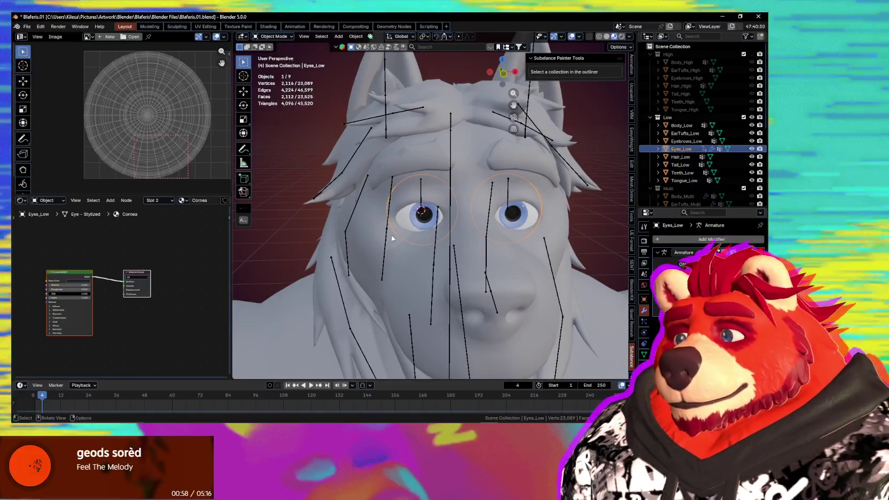
scroll(392, 238, down, 4)
scroll(391, 238, down, 2)
click(540, 214)
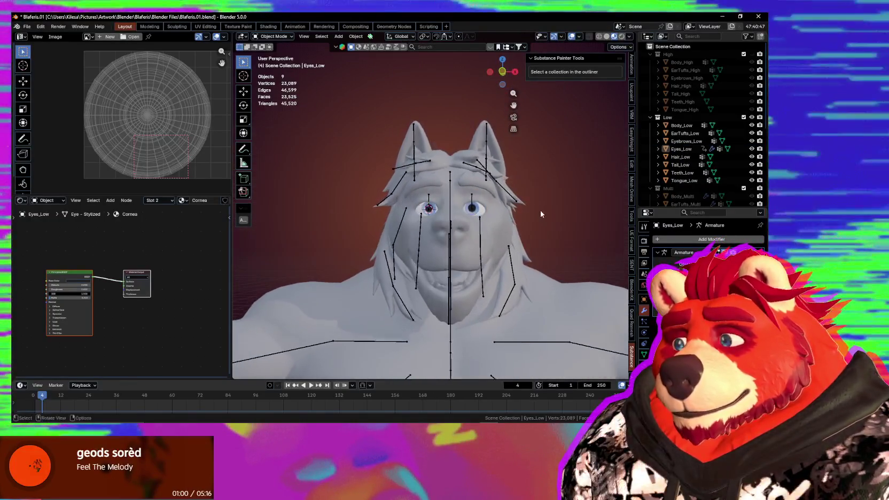
scroll(535, 217, down, 3)
mouse_move(532, 228)
middle_down()
mouse_move(556, 238)
mouse_move(516, 238)
mouse_move(565, 234)
middle_up()
scroll(516, 237, up, 3)
scroll(531, 254, up, 2)
scroll(528, 254, up, 2)
scroll(528, 255, up, 2)
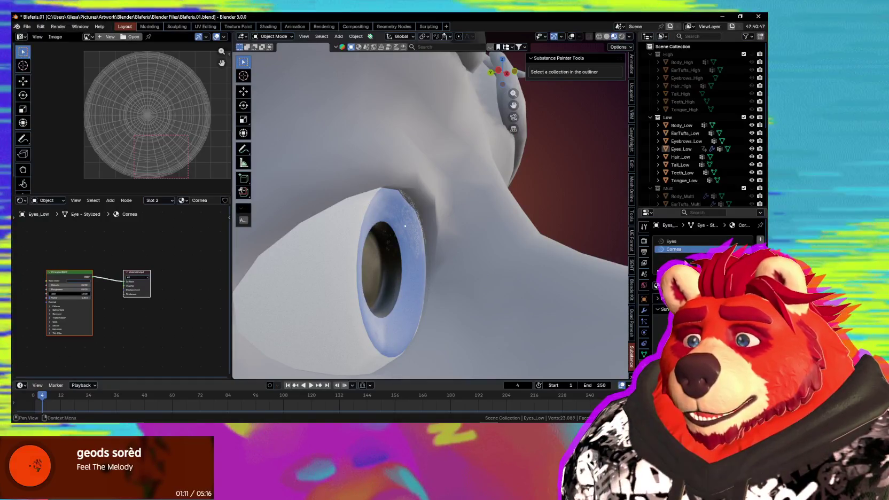
- Select the Eyes material slot and lower its IOR value
click(695, 241)
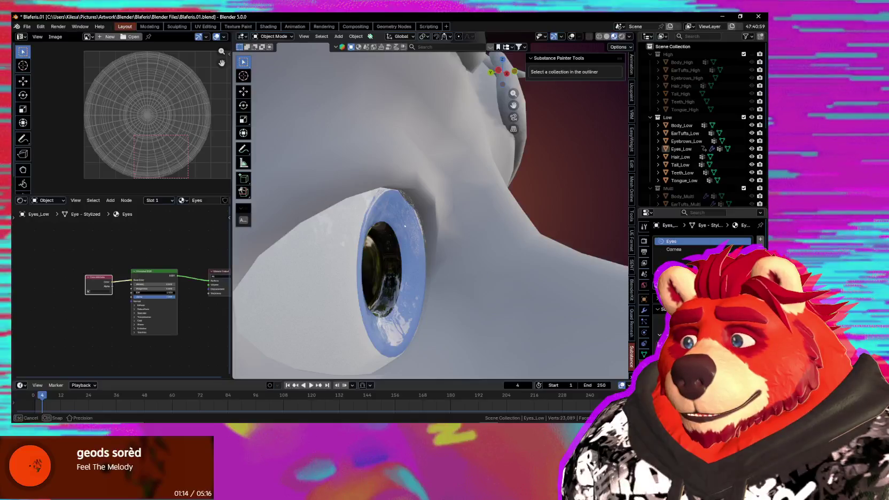
mouse_move(511, 308)
middle_down()
mouse_move(473, 301)
mouse_move(435, 311)
mouse_move(505, 312)
mouse_move(526, 309)
mouse_move(526, 299)
middle_up()
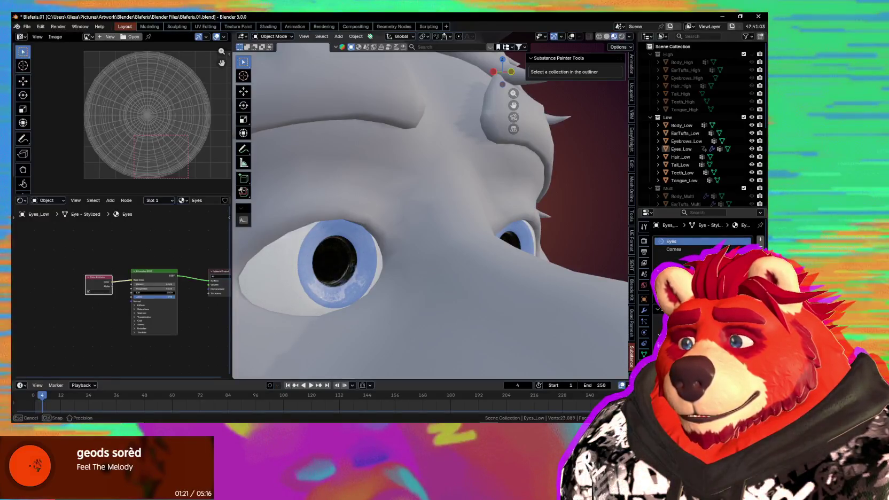
drag(155, 292, 145, 292)
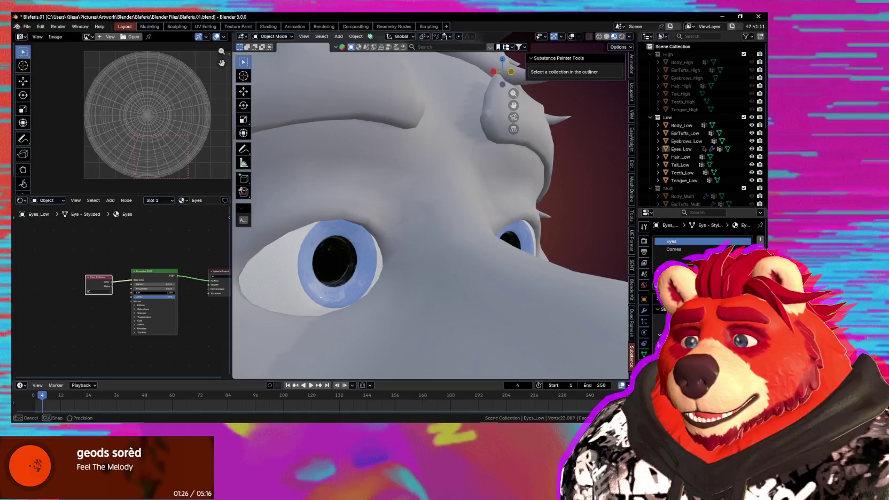
- Select the Low collection in the Outliner to show its Substance Painter export buttons
mouse_move(452, 313)
middle_down()
mouse_move(471, 314)
mouse_move(397, 313)
middle_up()
scroll(400, 331, down, 4)
scroll(411, 315, down, 1)
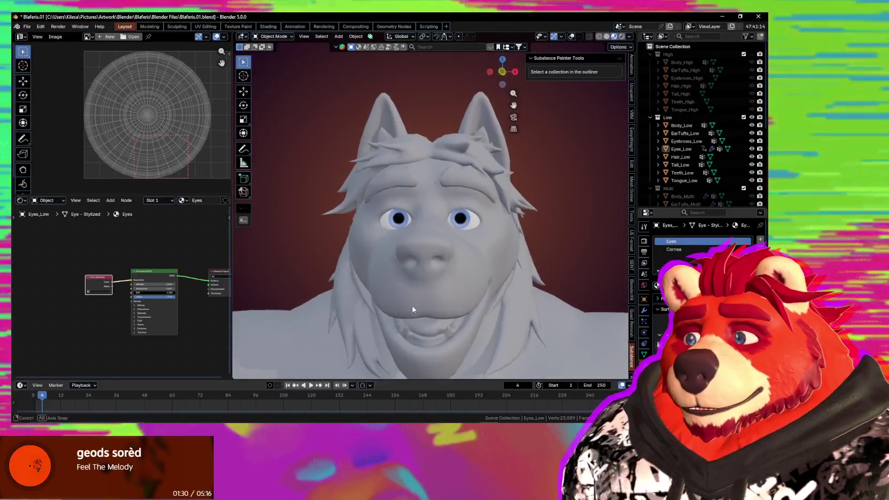
key(ctrl+Tab)
click(448, 326)
scroll(524, 268, down, 3)
scroll(505, 250, down, 2)
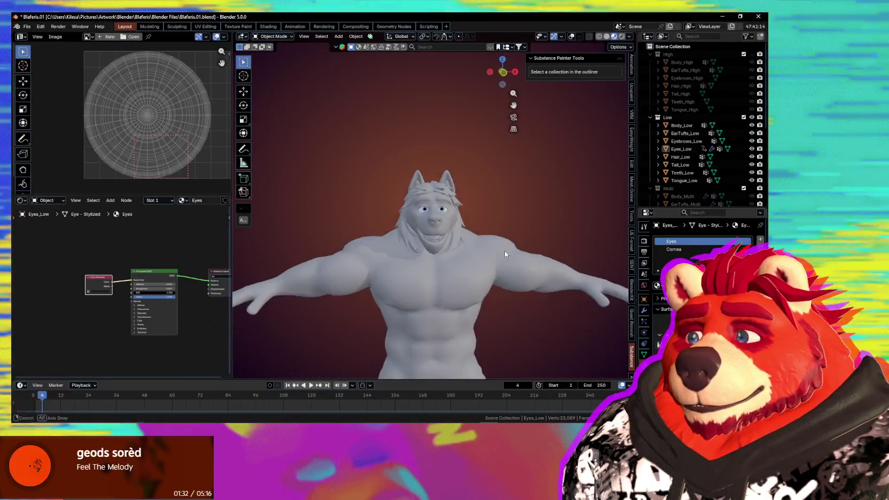
mouse_move(504, 250)
middle_down()
mouse_move(453, 255)
mouse_move(505, 253)
middle_up()
click(667, 117)
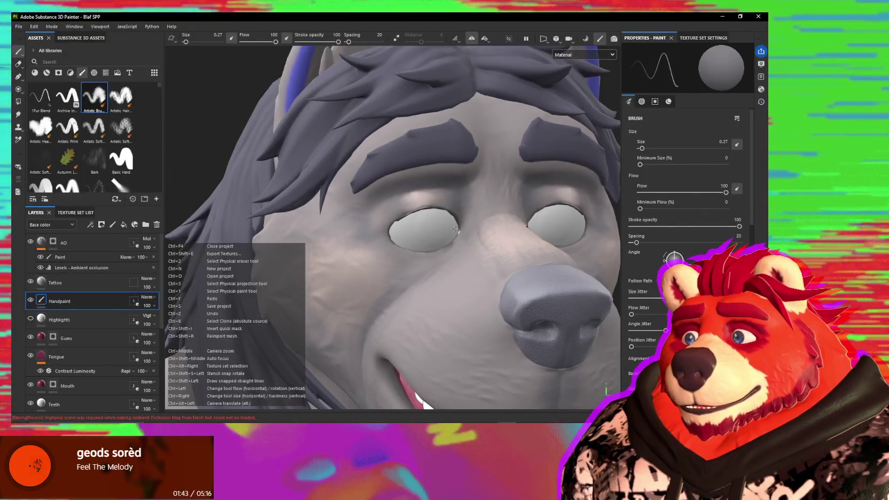
- Orbit the Painter viewport to a three-quarter view of the textured grey wolf head
alt+drag(455, 228, 436, 253)
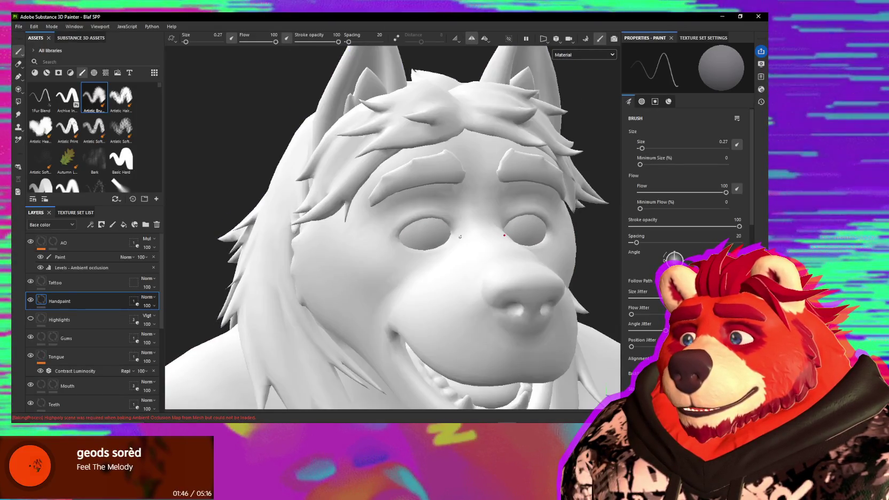
alt+drag(474, 240, 478, 248)
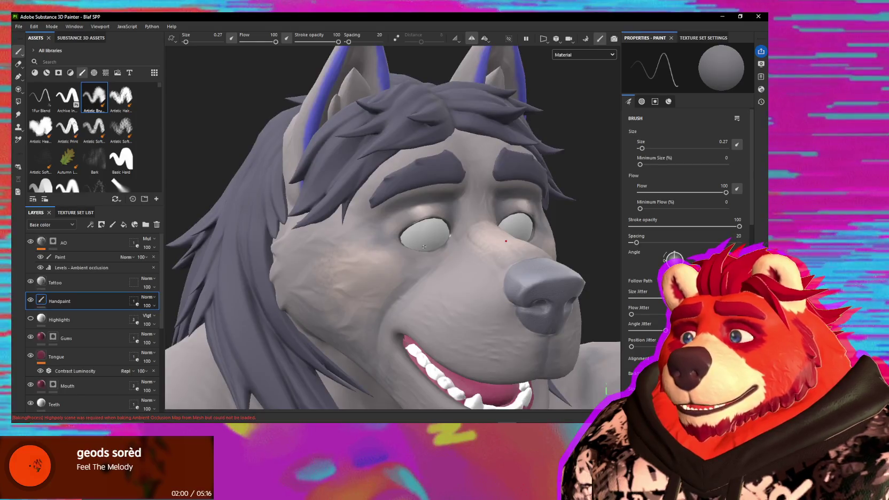
- Paint dark shading around the eye socket and toward the cheek on the Handpaint layer
scroll(444, 270, up, 2)
scroll(443, 257, up, 3)
scroll(442, 240, up, 3)
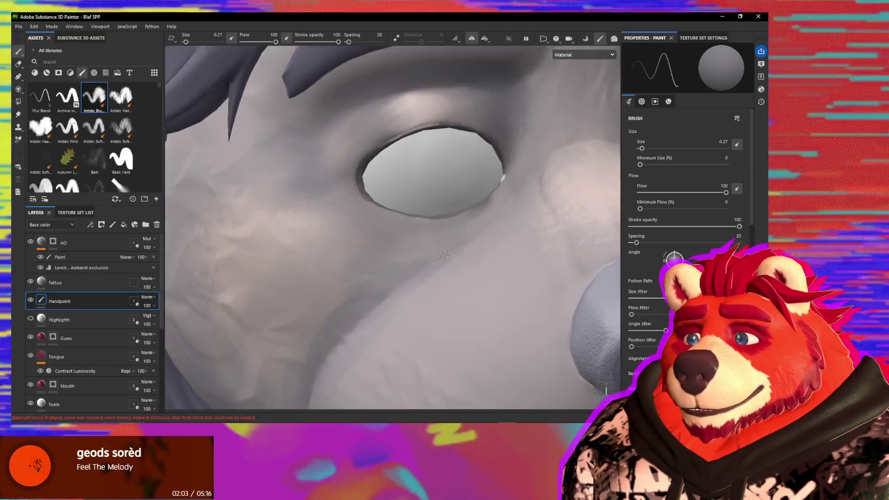
scroll(441, 227, up, 3)
scroll(433, 233, up, 2)
mouse_move(427, 238)
alt+mouse_down()
mouse_move(447, 238)
mouse_move(457, 266)
mouse_move(405, 294)
mouse_move(397, 321)
mouse_move(426, 371)
mouse_move(443, 353)
mouse_move(508, 328)
alt+mouse_up()
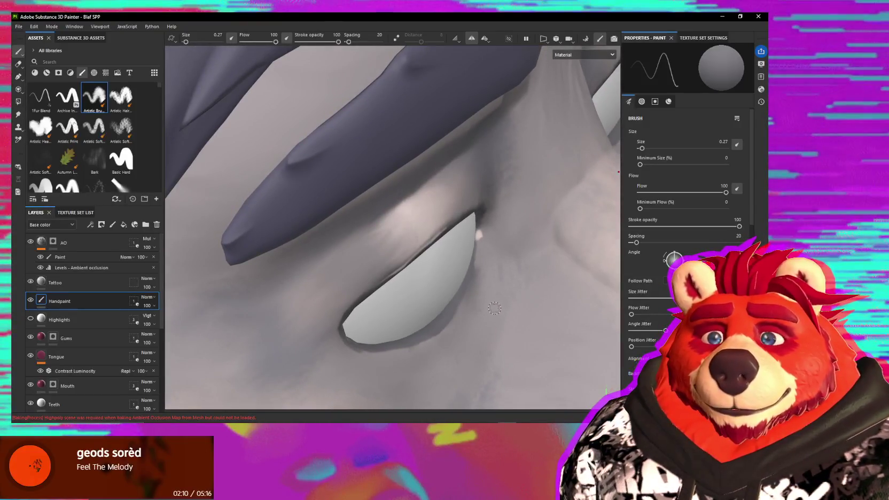
mouse_move(494, 308)
alt+mouse_down()
mouse_move(462, 313)
mouse_move(481, 304)
alt+mouse_up()
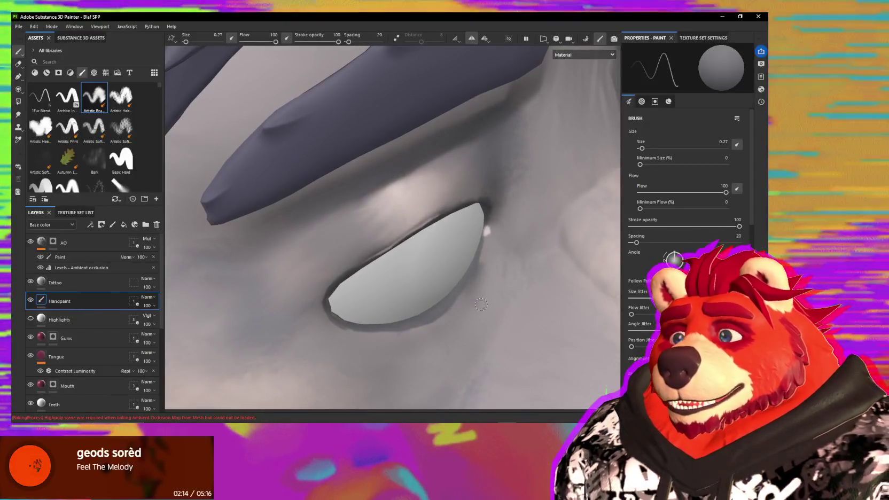
mouse_move(433, 313)
alt+mouse_down()
mouse_move(476, 281)
mouse_move(473, 243)
alt+mouse_up()
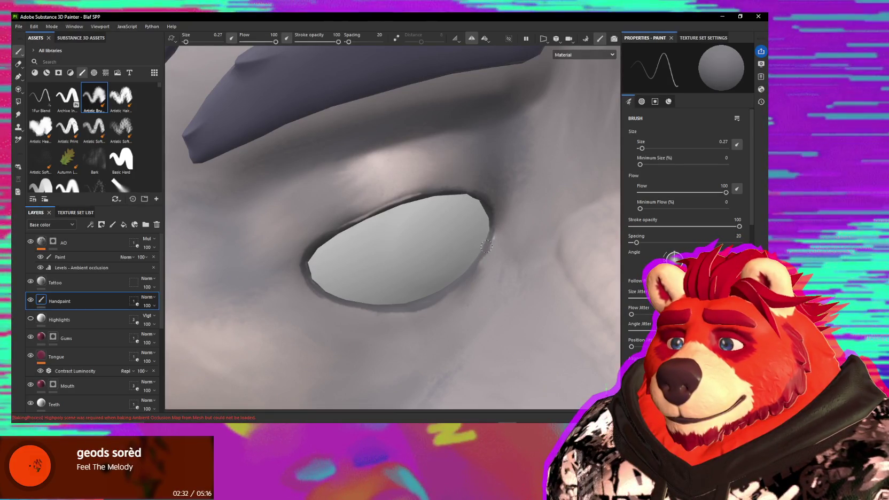
mouse_move(491, 236)
alt+mouse_down()
mouse_move(506, 215)
mouse_move(493, 209)
alt+mouse_up()
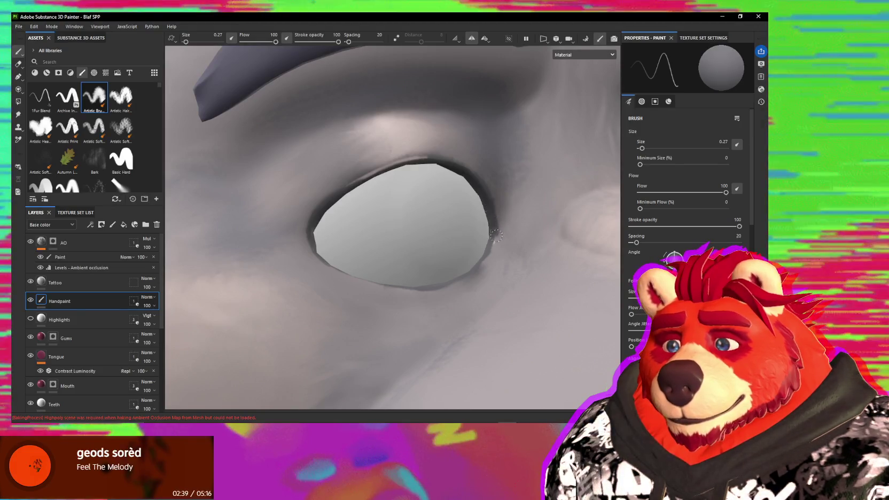
alt+drag(470, 244, 486, 244)
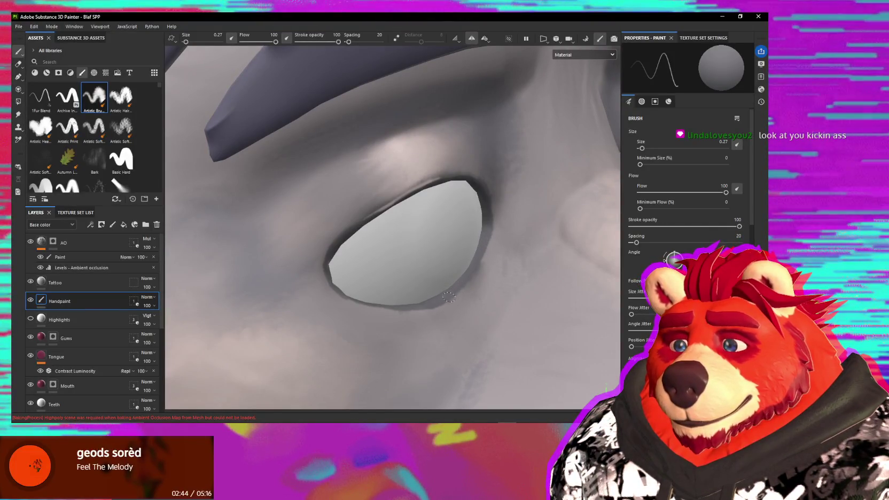
mouse_move(448, 297)
alt+mouse_down()
mouse_move(482, 294)
mouse_move(422, 317)
mouse_move(351, 284)
mouse_move(328, 252)
mouse_move(391, 242)
mouse_move(358, 229)
alt+mouse_up()
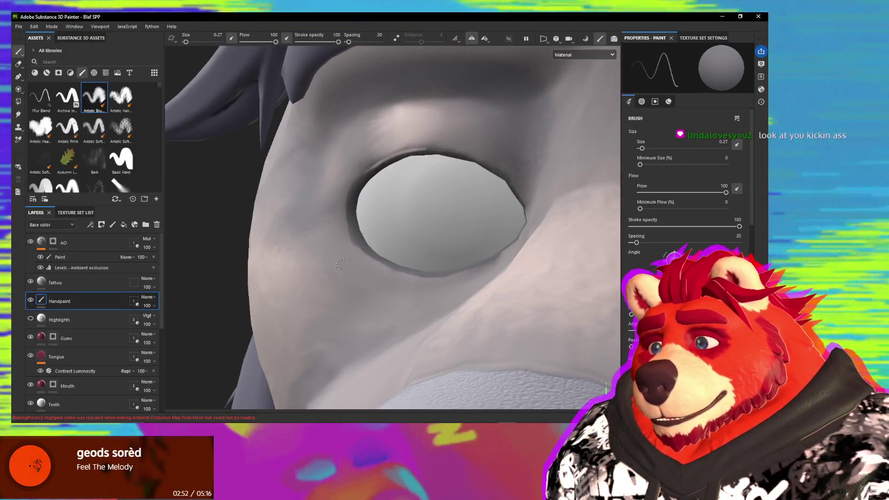
mouse_move(351, 209)
alt+mouse_down()
mouse_move(345, 267)
mouse_move(346, 225)
alt+mouse_up()
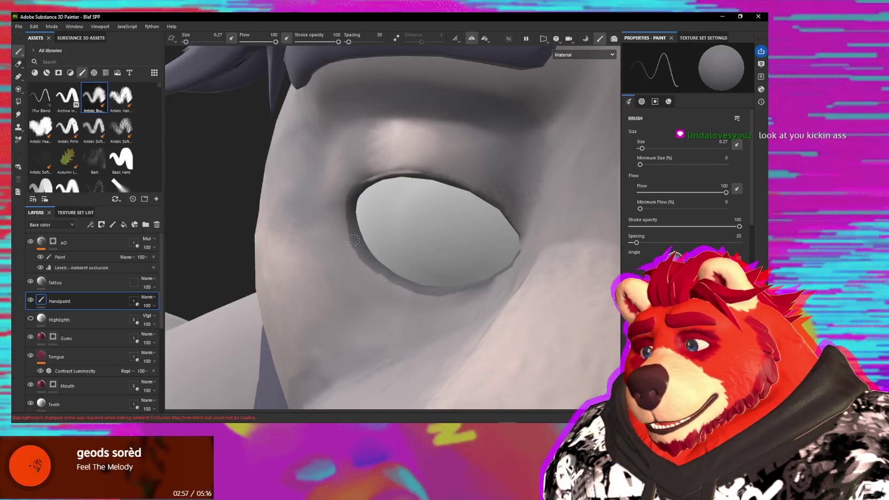
alt+drag(401, 278, 383, 279)
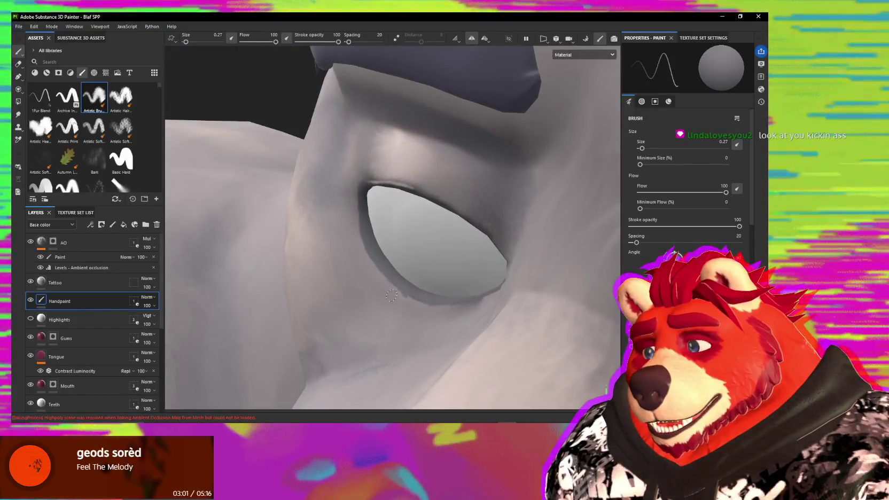
- Smudge at size 0.27 to blend the dark socket shading into the grey fur
key(5)
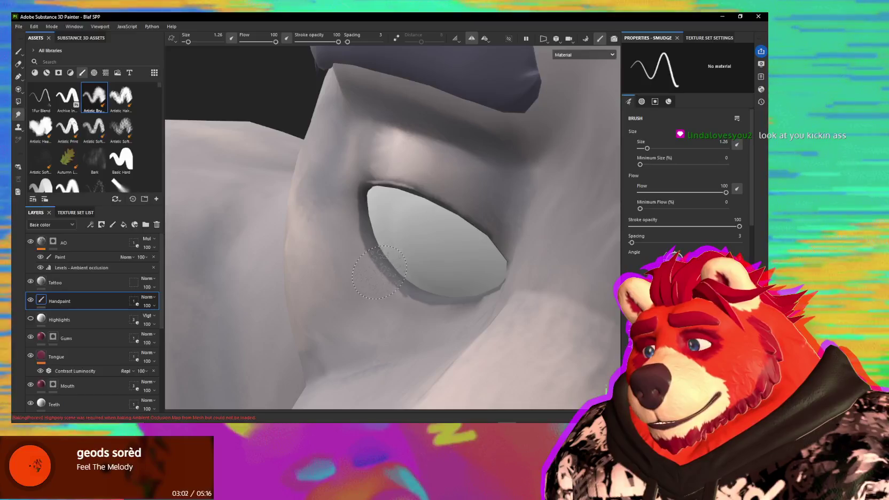
key(bracketleft)
key(bracketleft)
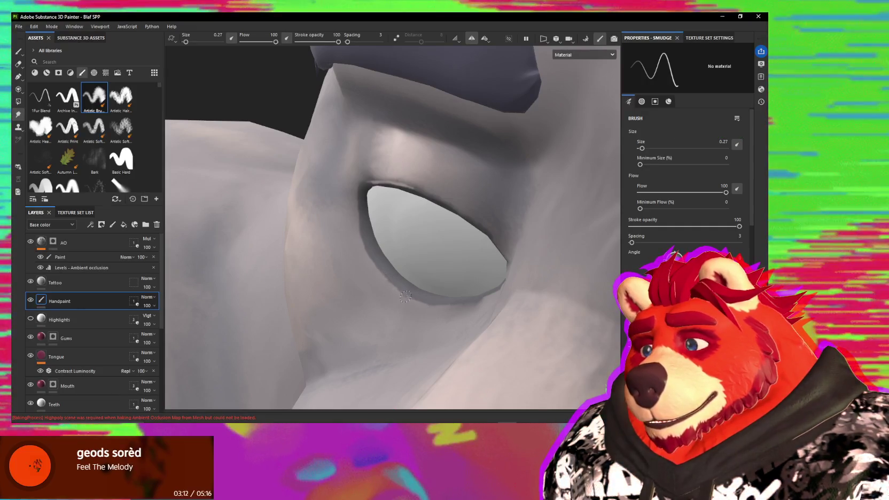
key(bracketright)
key(bracketright)
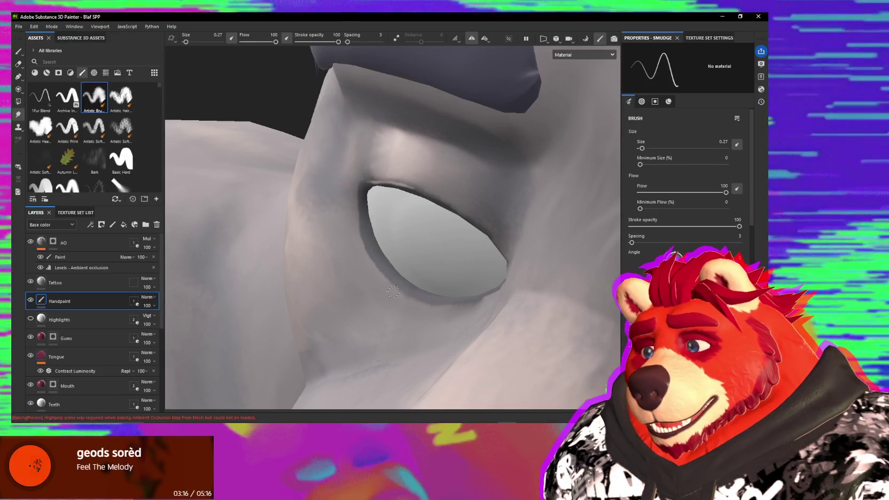
alt+drag(370, 263, 358, 214)
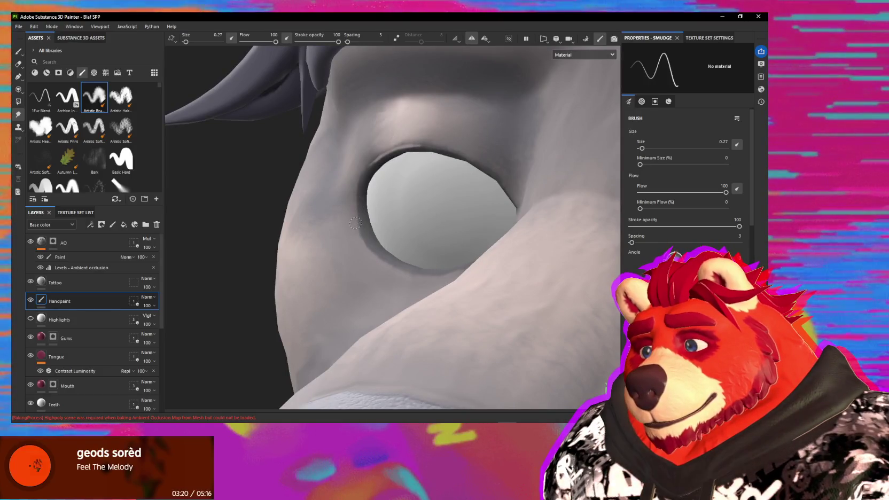
alt+drag(376, 261, 497, 245)
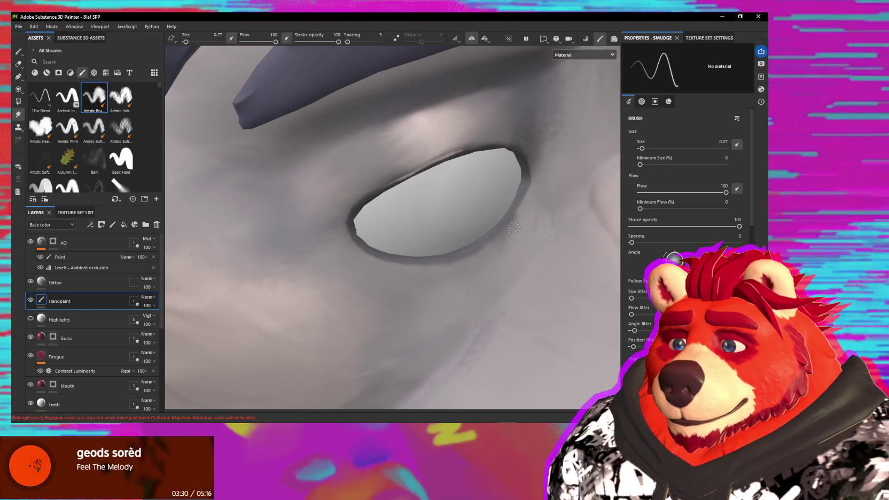
alt+drag(511, 233, 490, 261)
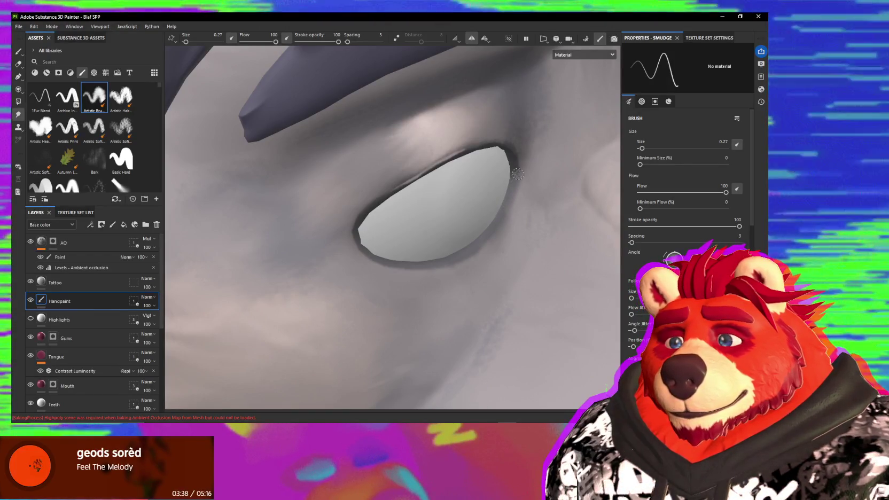
- Blur the eye's dark rim with the Blur brush preset at size about 0.4
click(121, 184)
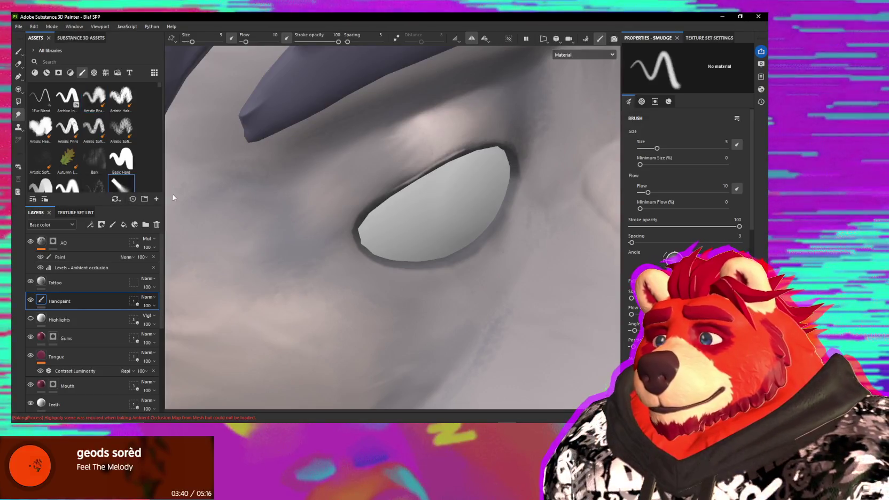
alt+drag(513, 181, 513, 160)
ctrl+right_drag(522, 171, 518, 170)
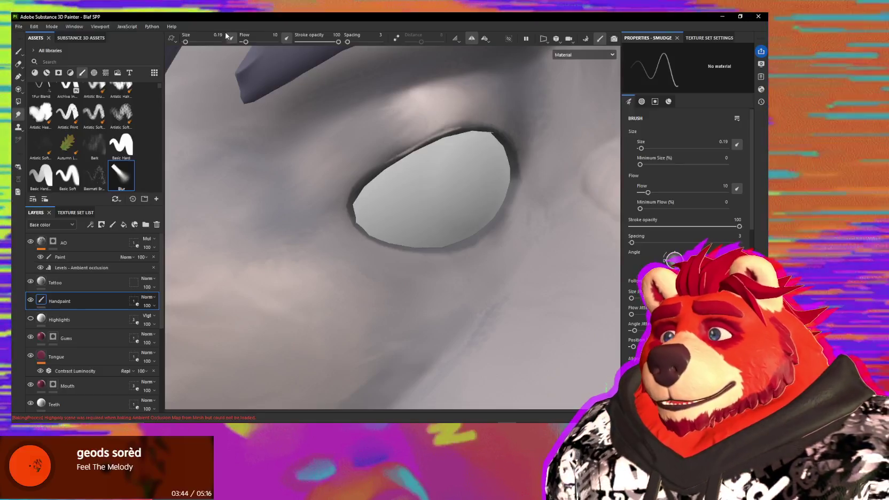
ctrl+right_drag(510, 157, 520, 164)
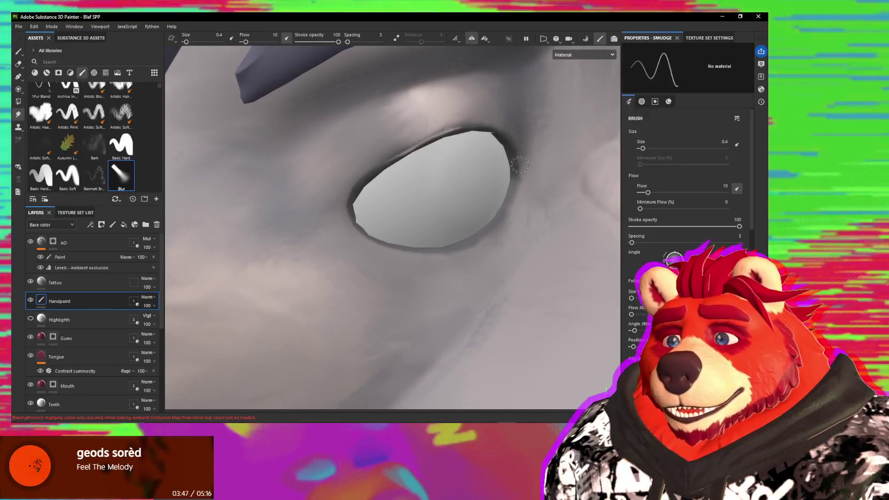
alt+drag(517, 170, 518, 140)
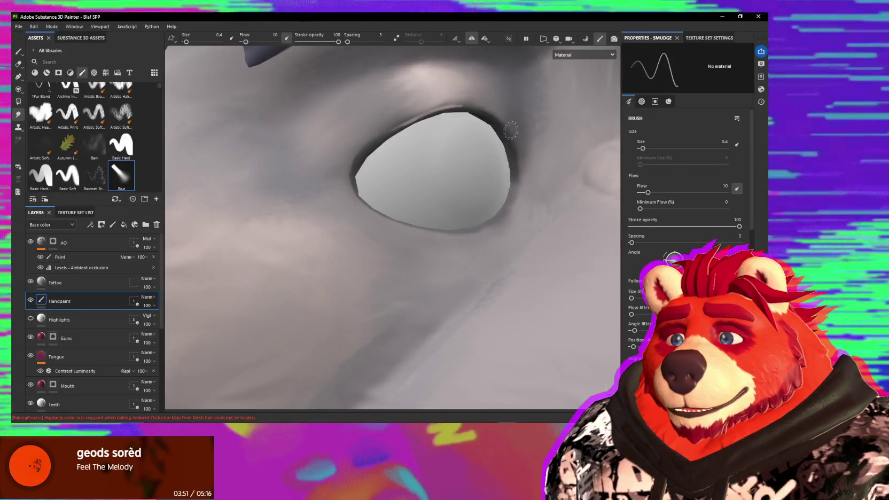
alt+drag(499, 113, 451, 121)
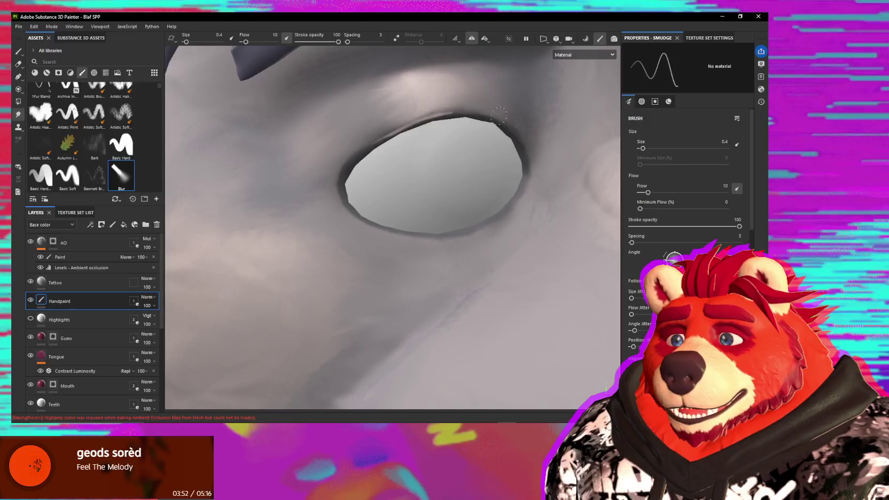
alt+drag(509, 110, 477, 125)
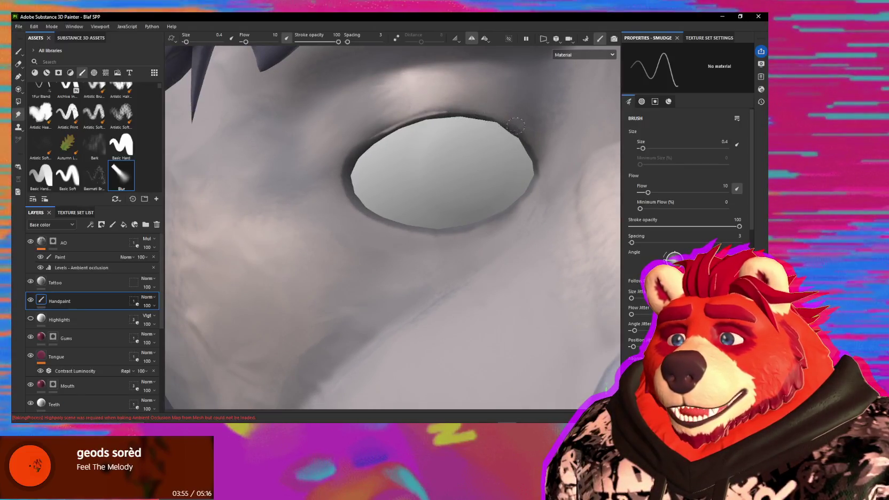
mouse_move(514, 131)
alt+mouse_down()
mouse_move(478, 110)
mouse_move(521, 146)
mouse_move(318, 188)
mouse_move(329, 212)
mouse_move(466, 148)
alt+mouse_up()
- Zoom out to review the eye against the whole head, then return to the eye close-up
scroll(466, 147, down, 3)
scroll(456, 240, down, 2)
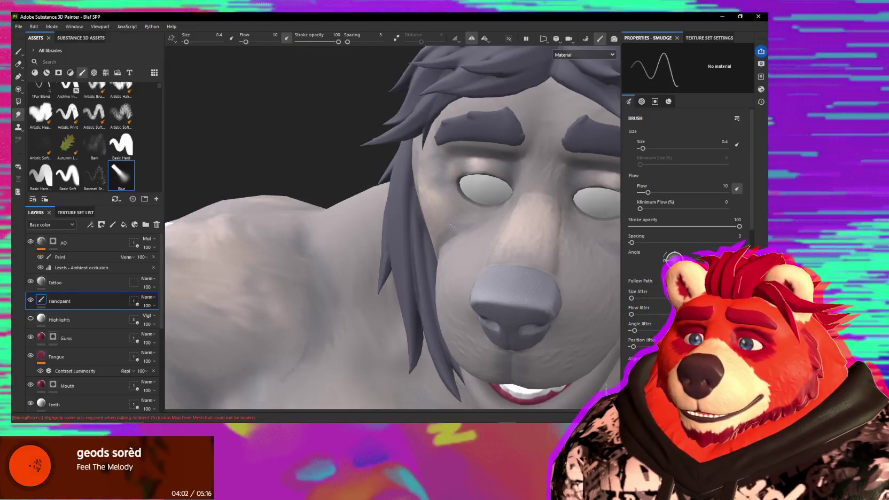
alt+drag(451, 224, 459, 251)
scroll(459, 251, down, 3)
alt+middle_drag(459, 251, 459, 262)
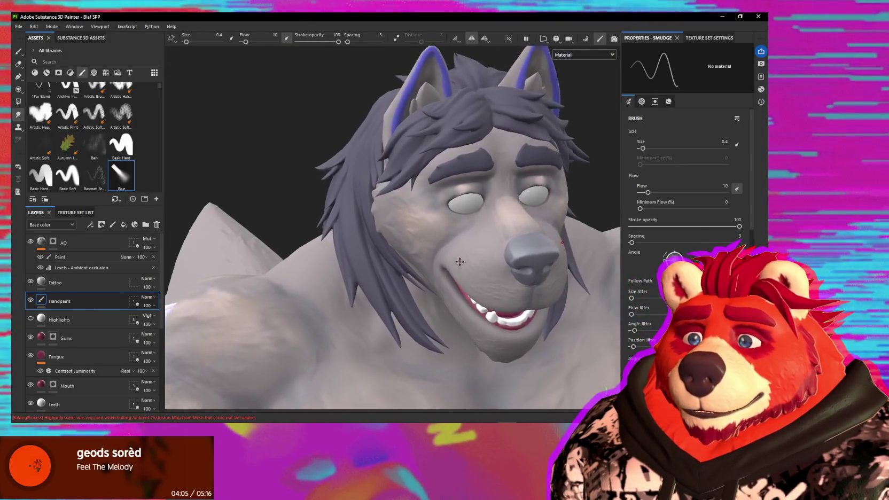
scroll(459, 261, up, 3)
scroll(470, 251, up, 3)
alt+drag(476, 246, 480, 213)
scroll(481, 207, up, 2)
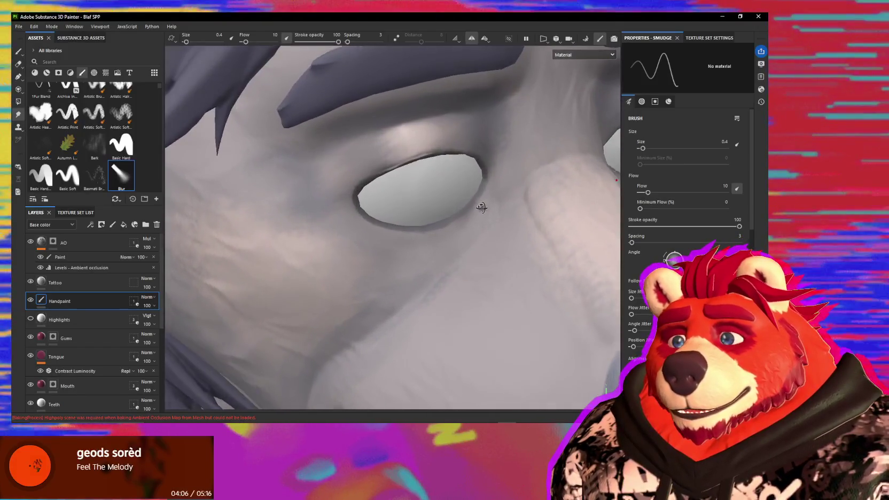
- Set up a 0.32 Basic Soft paint brush with flow, not size, following pen pressure
key(1)
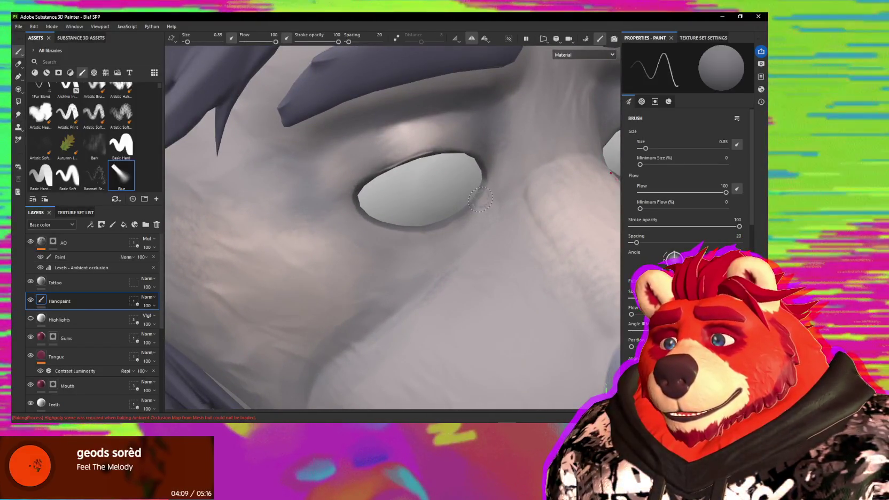
key(bracketleft)
key(bracketleft)
key(bracketleft)
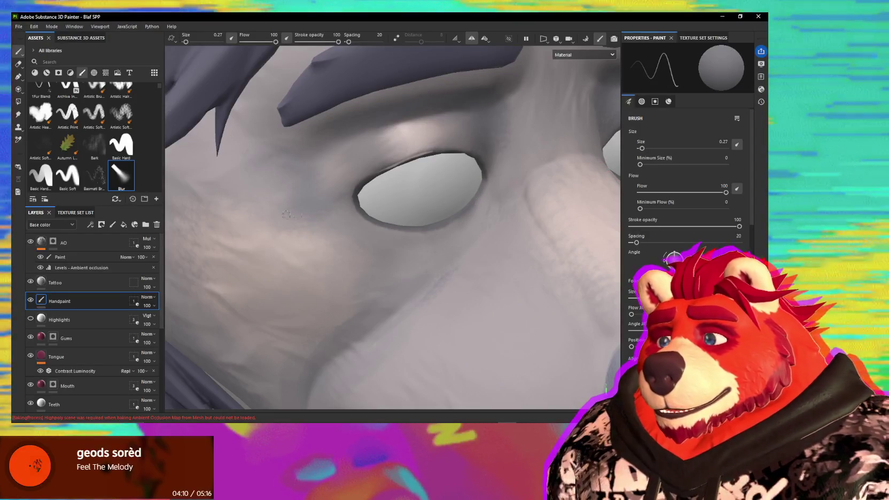
click(67, 174)
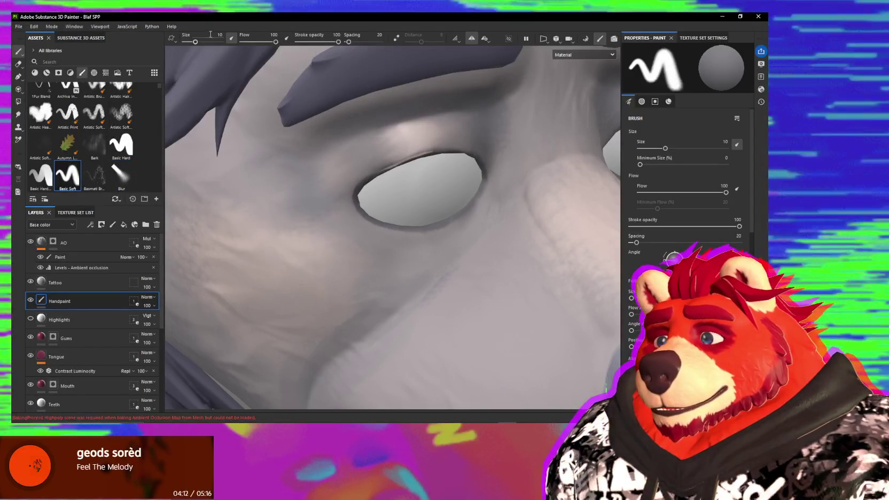
click(229, 40)
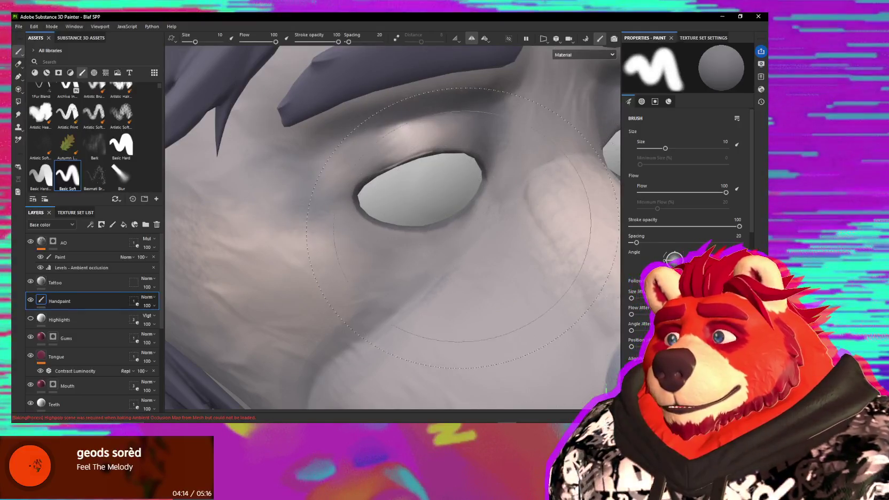
click(286, 38)
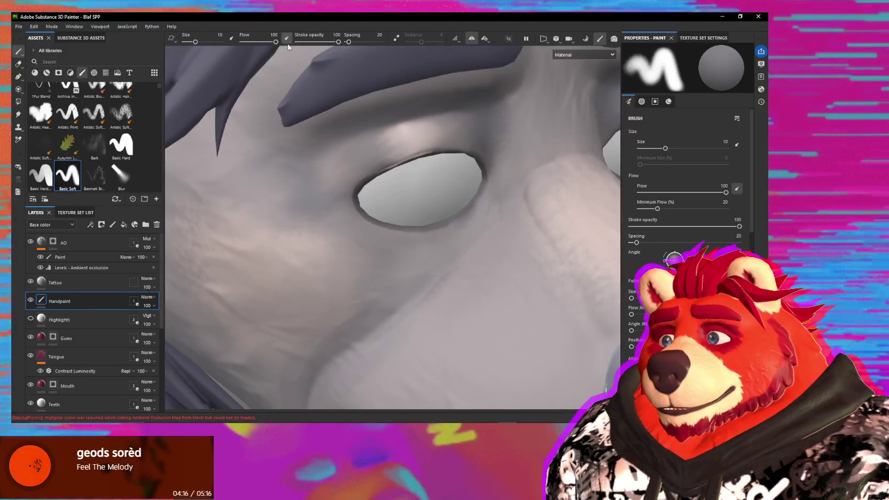
ctrl+right_drag(481, 223, 476, 203)
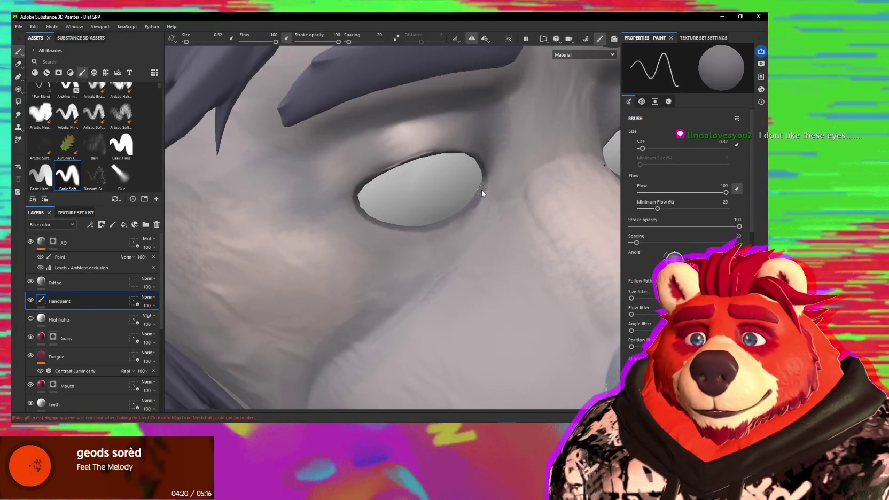
- Paint thin dark touches along the wolf's eye rim, then switch back to smudging
alt+drag(483, 189, 479, 183)
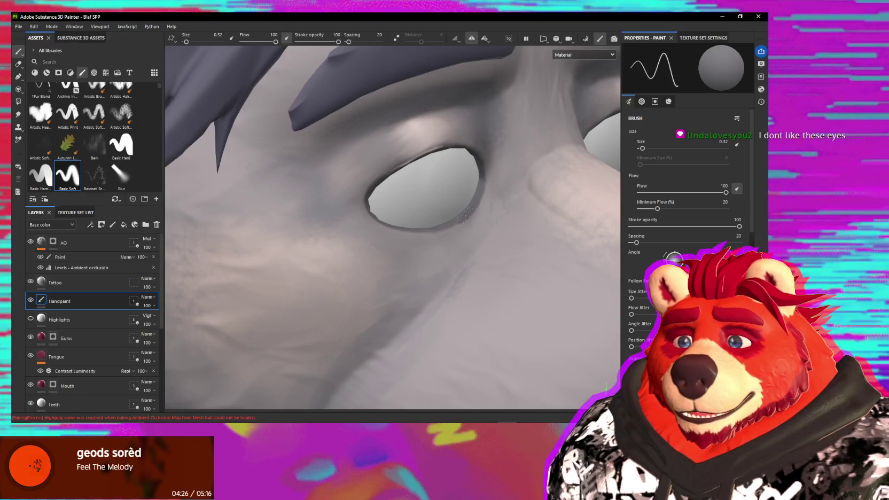
alt+drag(462, 214, 479, 178)
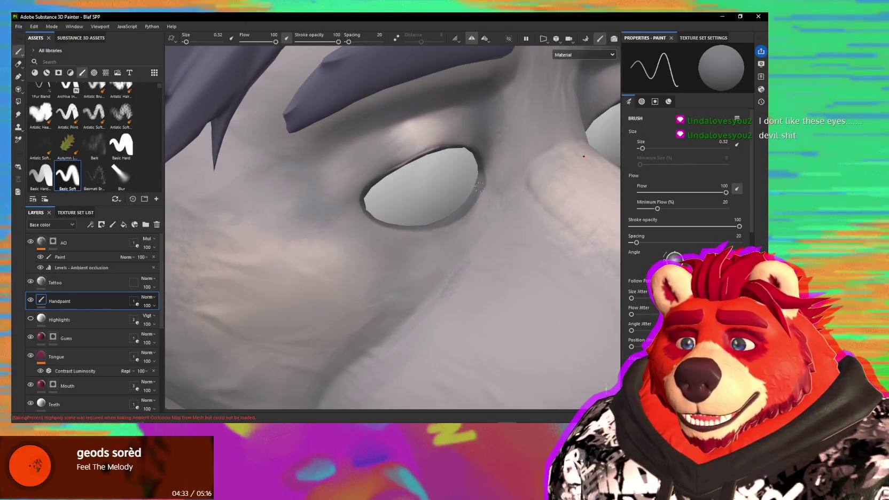
alt+drag(478, 184, 501, 143)
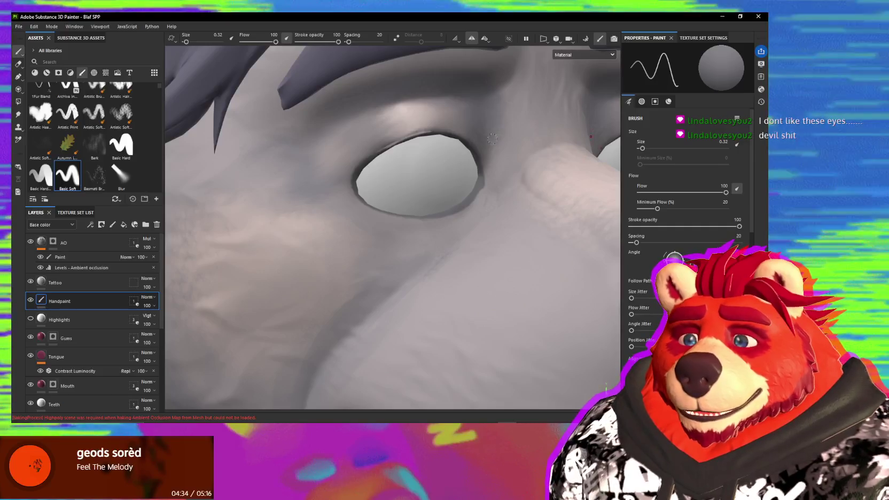
mouse_move(449, 162)
alt+mouse_down()
mouse_move(418, 206)
mouse_move(428, 97)
alt+mouse_up()
scroll(418, 168, up, 5)
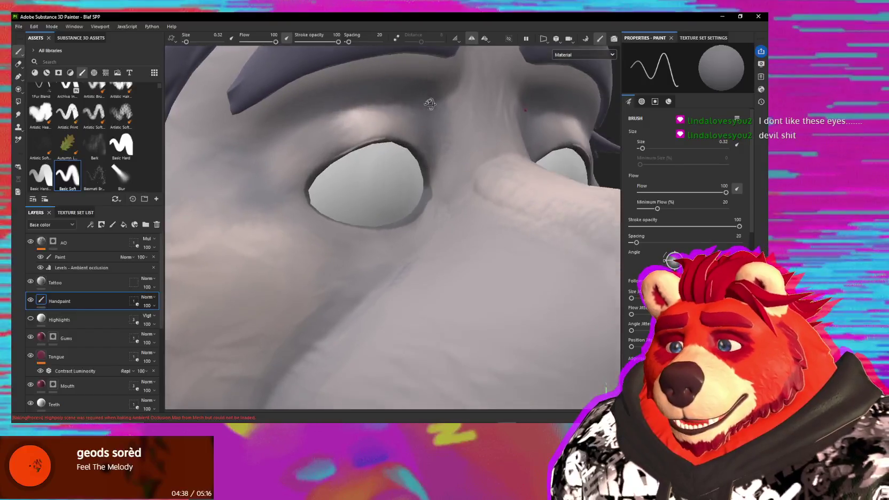
mouse_move(431, 175)
alt+mouse_down()
mouse_move(389, 152)
mouse_move(387, 137)
alt+mouse_up()
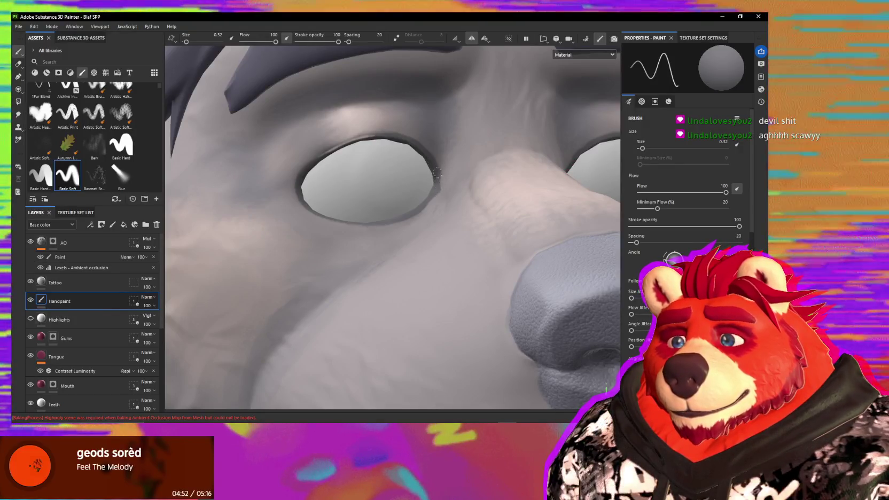
scroll(461, 165, down, 10)
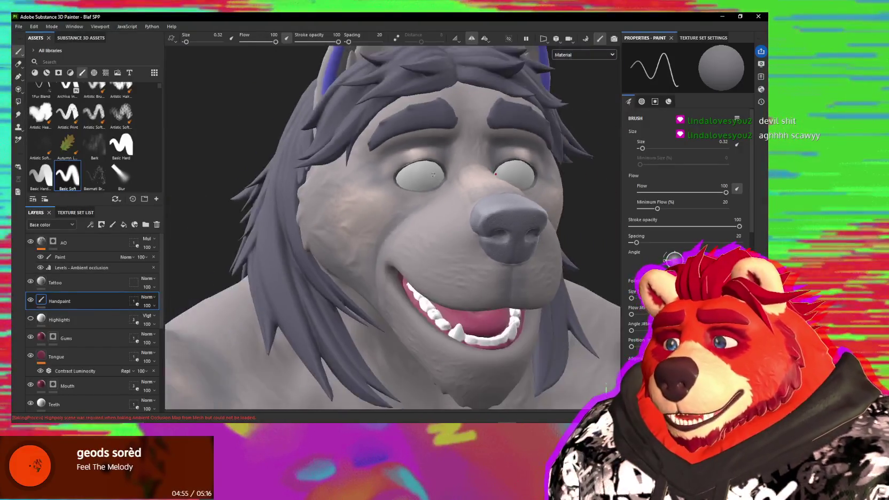
mouse_move(461, 165)
alt+mouse_down()
mouse_move(487, 206)
mouse_move(380, 249)
alt+mouse_up()
scroll(434, 224, up, 5)
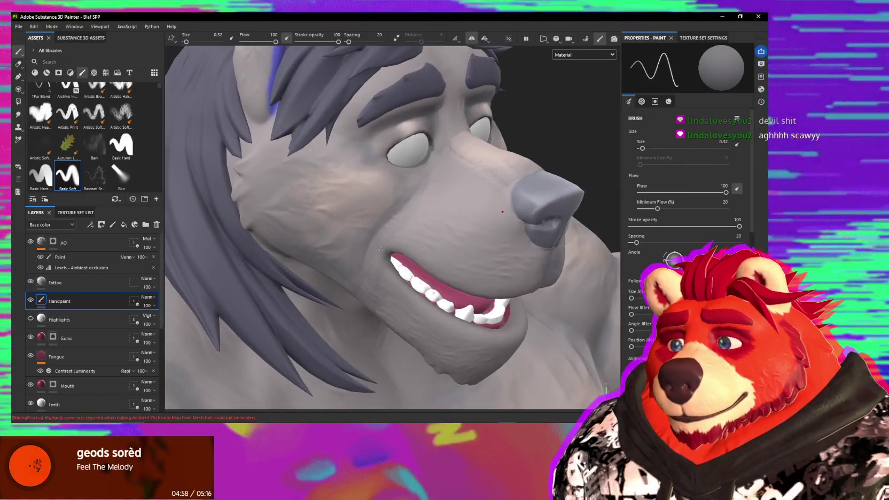
key(5)
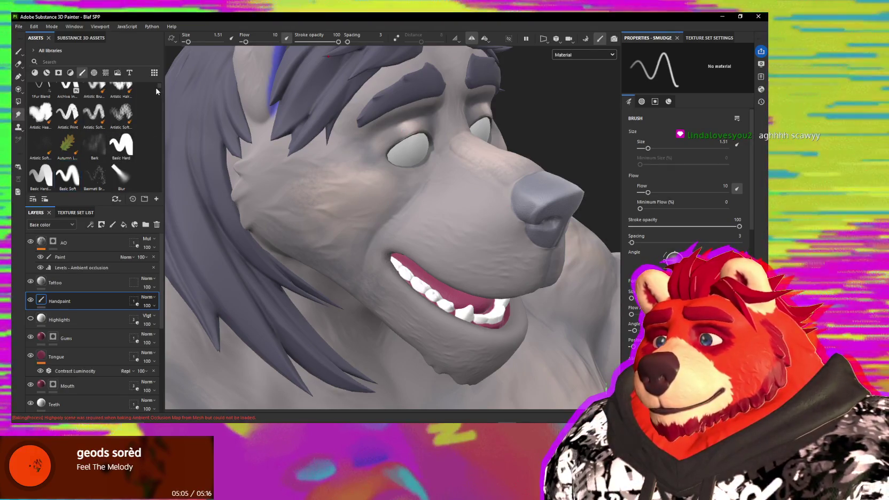
- Use the 1Fur Blend smudge brush at size 3.41 on the jaw in profile
scroll(159, 87, up, 1)
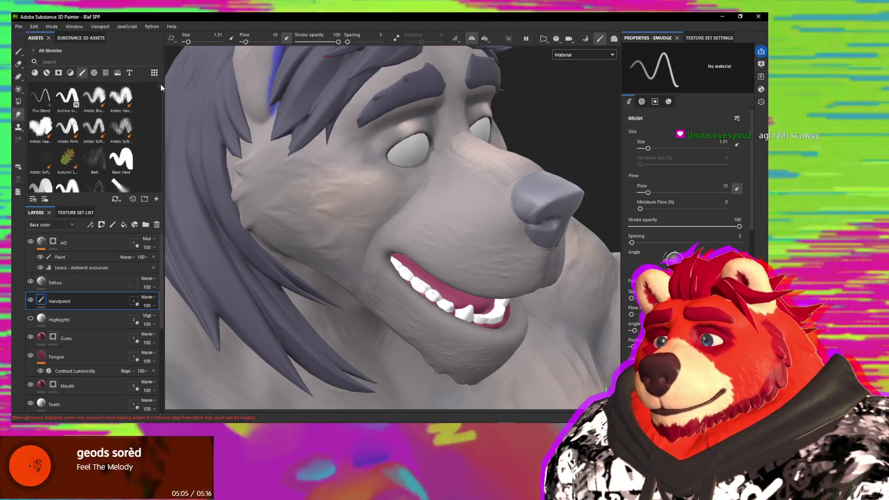
click(42, 107)
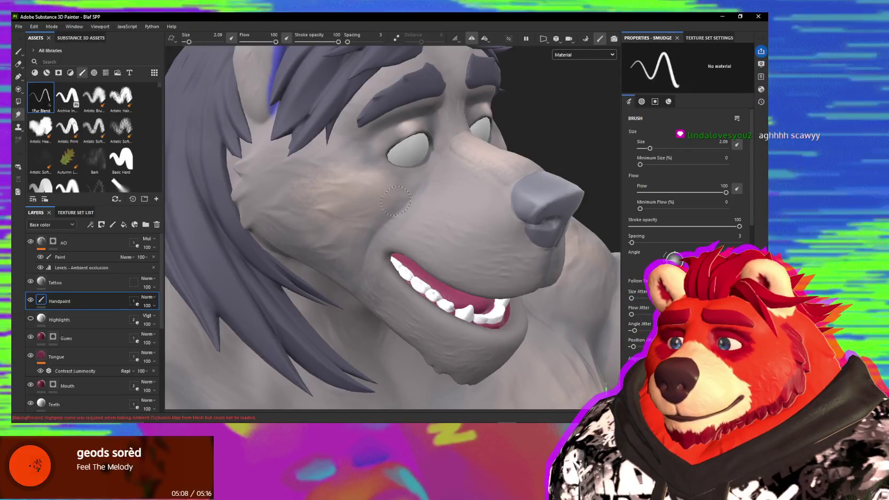
alt+drag(420, 189, 390, 233)
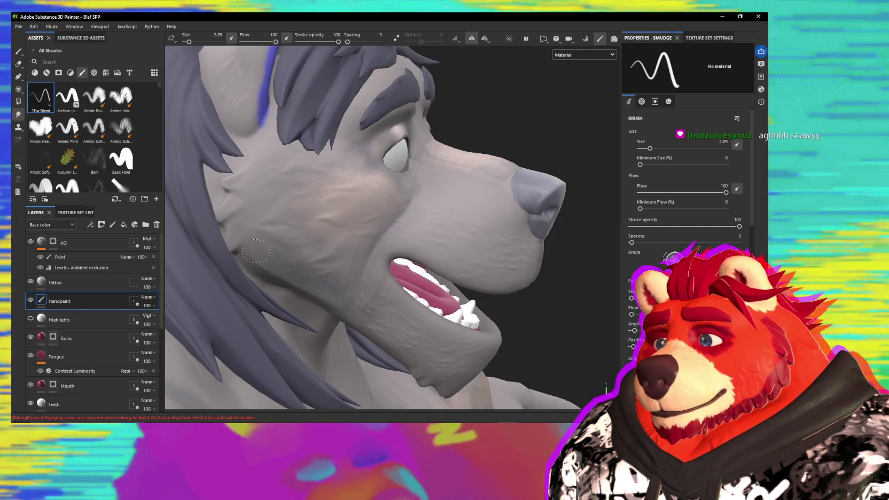
alt+drag(303, 251, 331, 272)
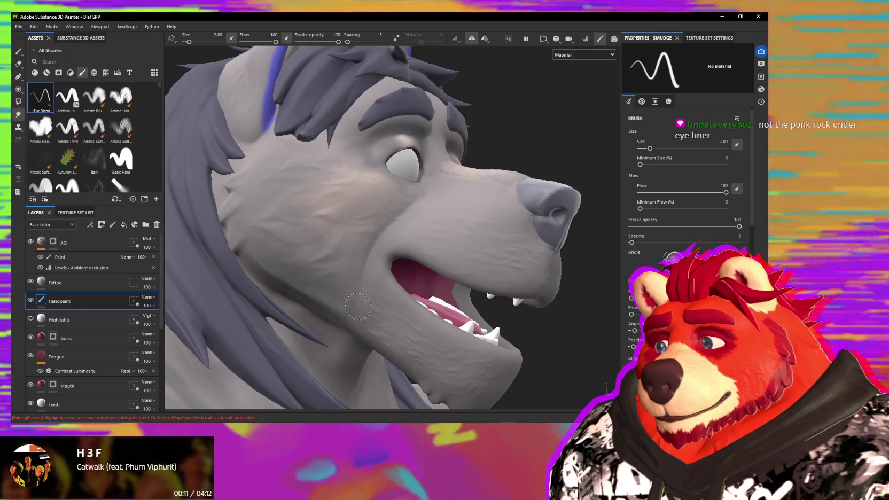
alt+drag(335, 291, 386, 240)
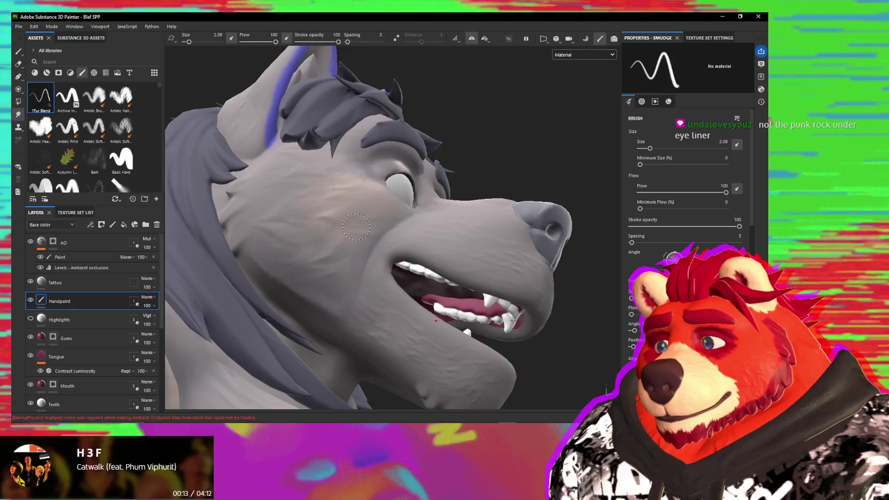
alt+drag(315, 224, 362, 220)
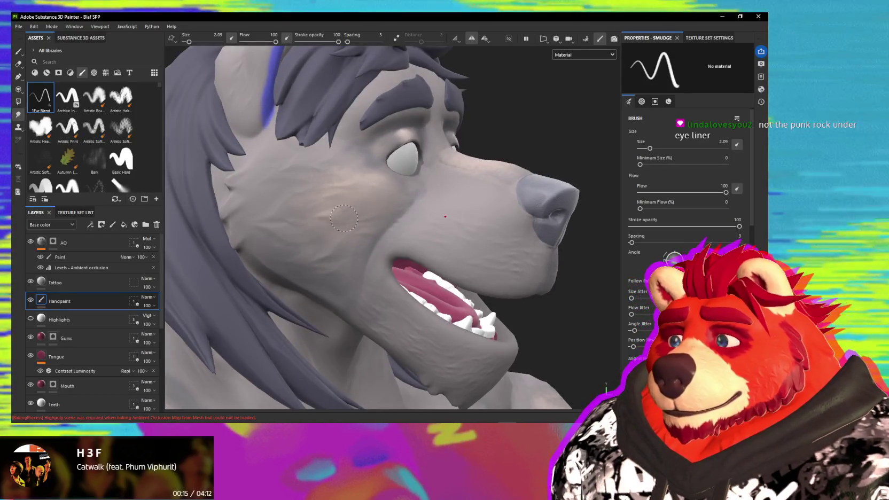
key(bracketright)
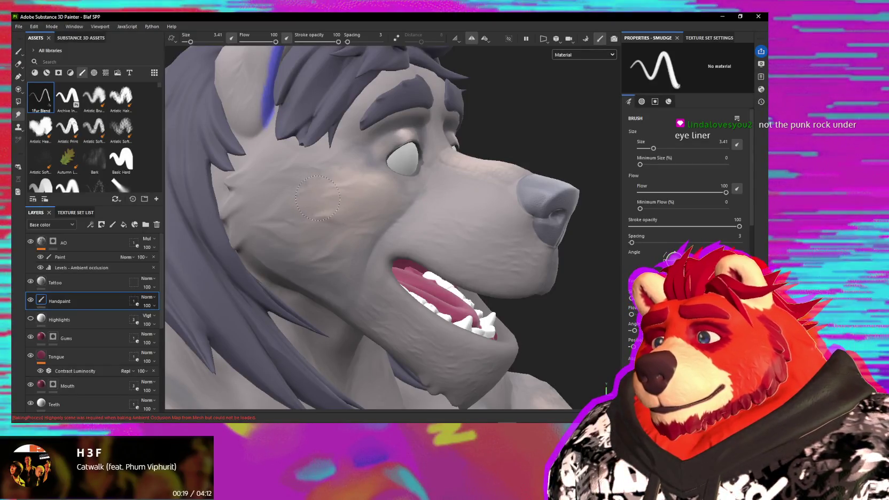
- Smudge-blend the shading across the cheek and muzzle from three-quarter and side views
mouse_move(363, 183)
alt+mouse_down()
mouse_move(349, 198)
mouse_move(382, 180)
alt+mouse_up()
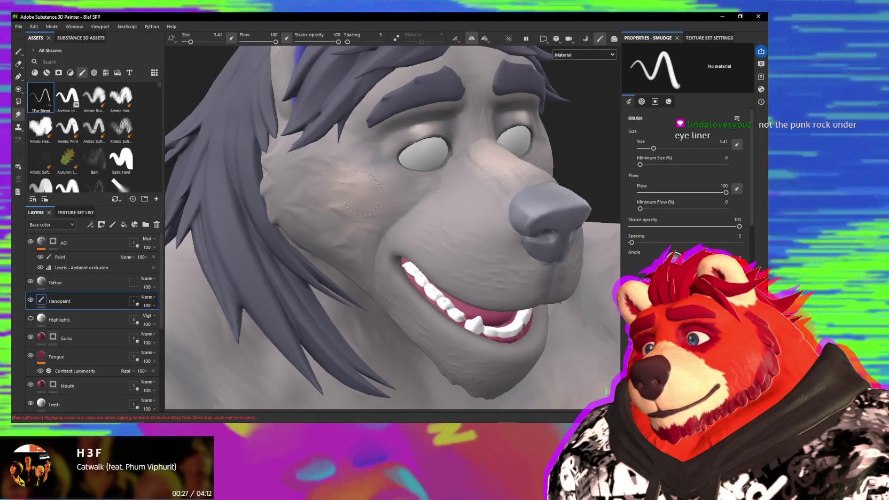
mouse_move(372, 208)
alt+mouse_down()
mouse_move(350, 191)
mouse_move(379, 180)
mouse_move(482, 199)
mouse_move(404, 166)
alt+mouse_up()
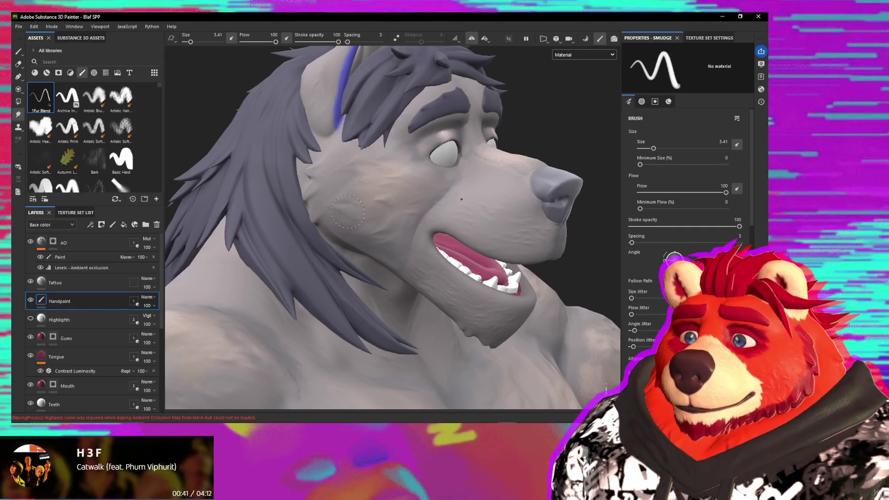
alt+drag(390, 214, 401, 197)
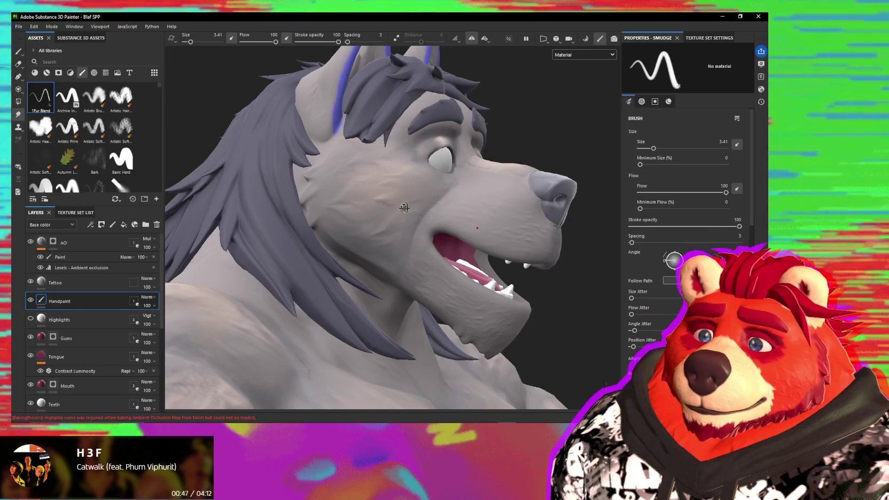
alt+drag(404, 208, 438, 201)
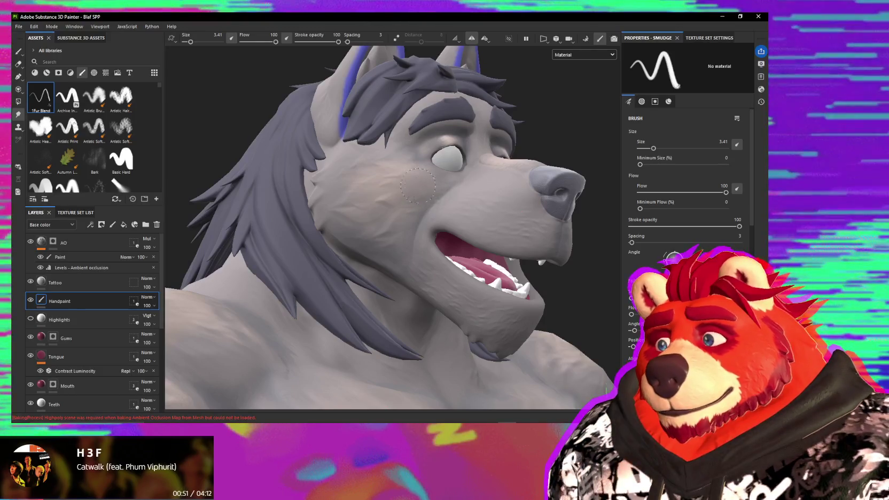
alt+drag(418, 185, 385, 191)
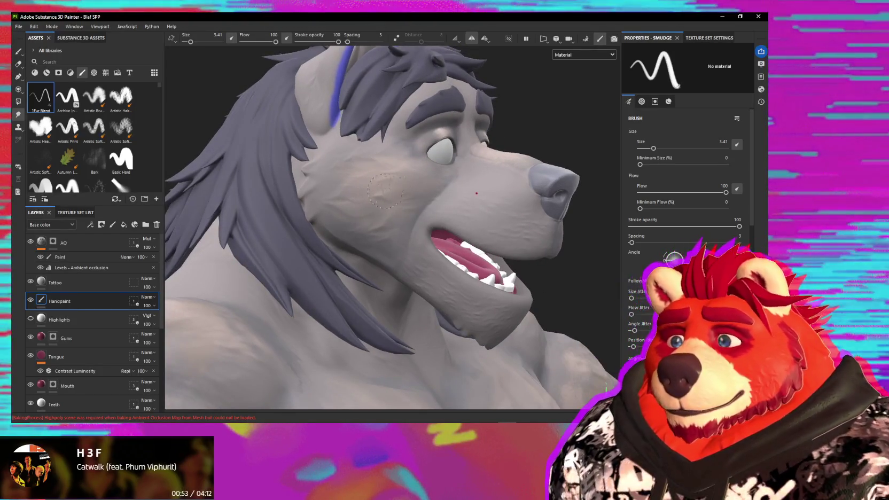
scroll(466, 196, down, 3)
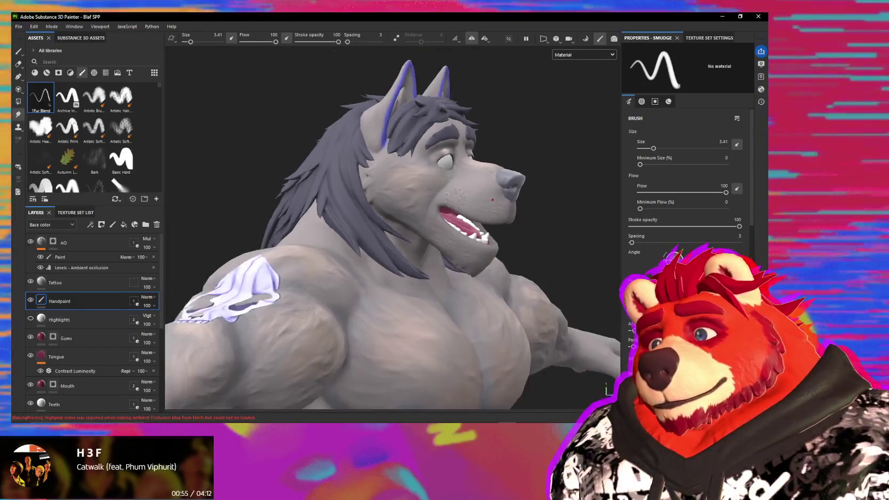
alt+drag(466, 196, 321, 238)
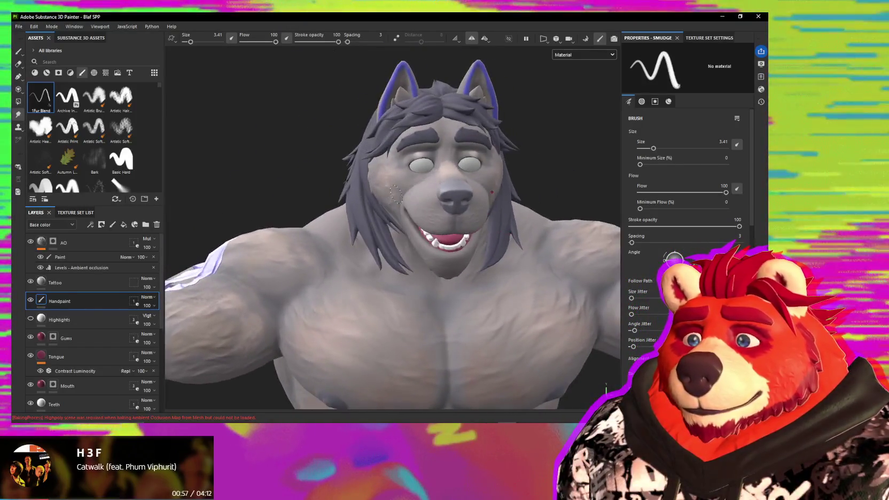
- Shrink the smudge brush to 1.55 and alternate between painting and smudging near the eye
scroll(406, 203, up, 3)
scroll(442, 187, up, 3)
scroll(441, 187, up, 3)
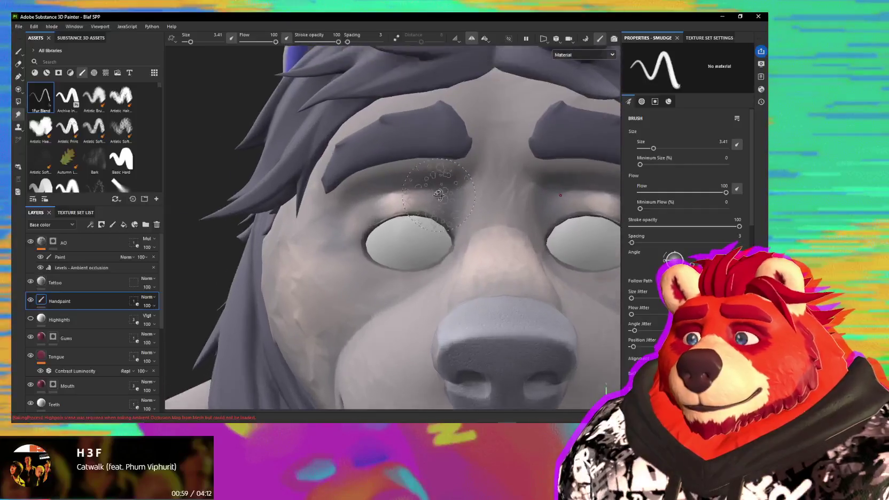
scroll(422, 203, up, 3)
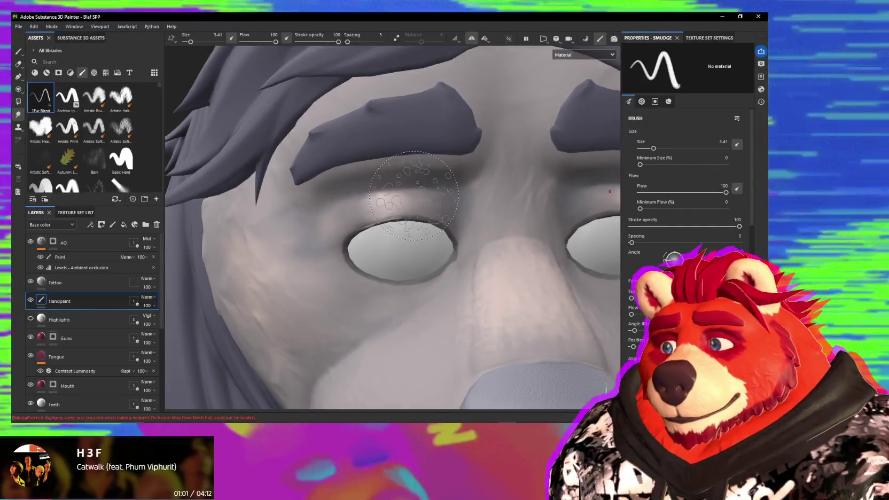
key(bracketleft)
key(bracketleft)
key(bracketleft)
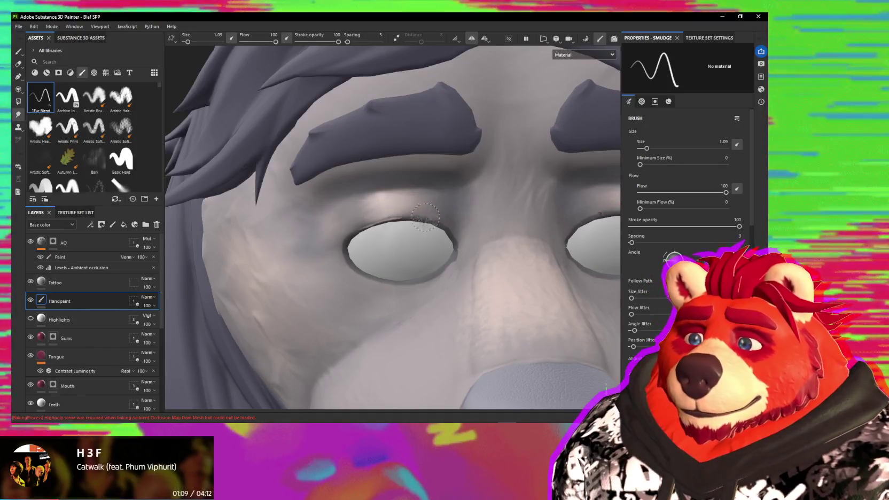
key(1)
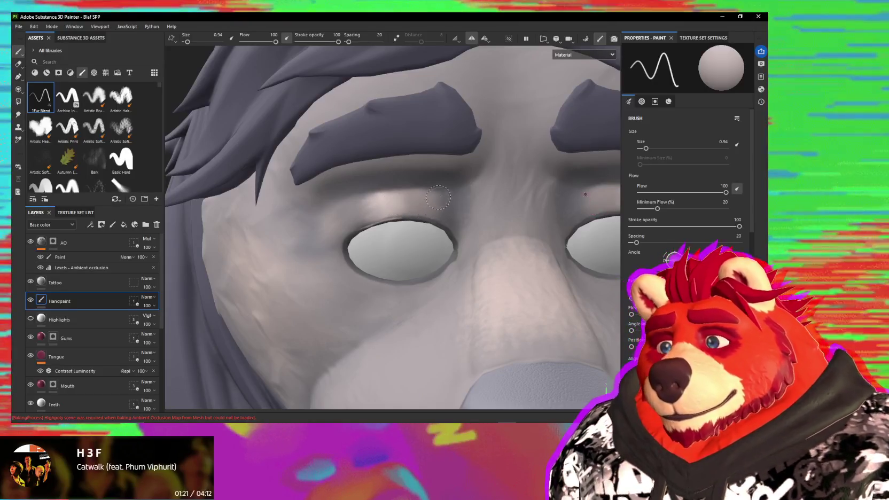
key(5)
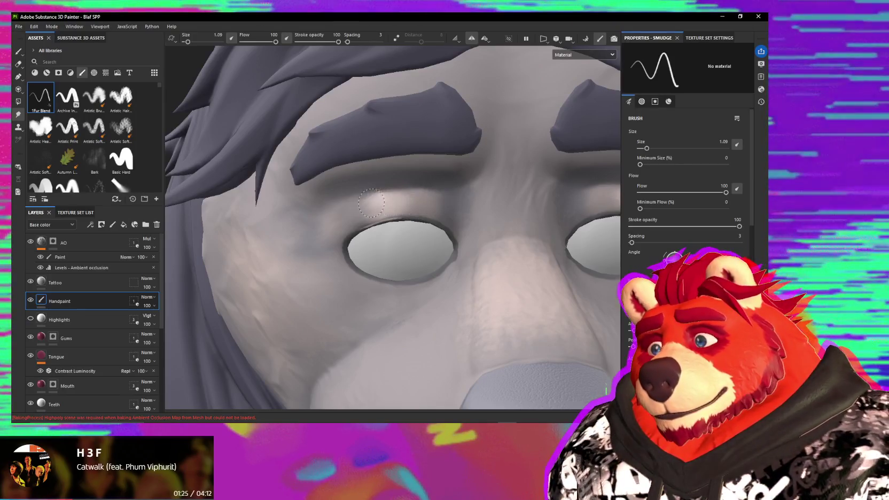
- Smudge the eye shading into the grey fur while orbiting around the wolf's face
alt+drag(392, 212, 413, 196)
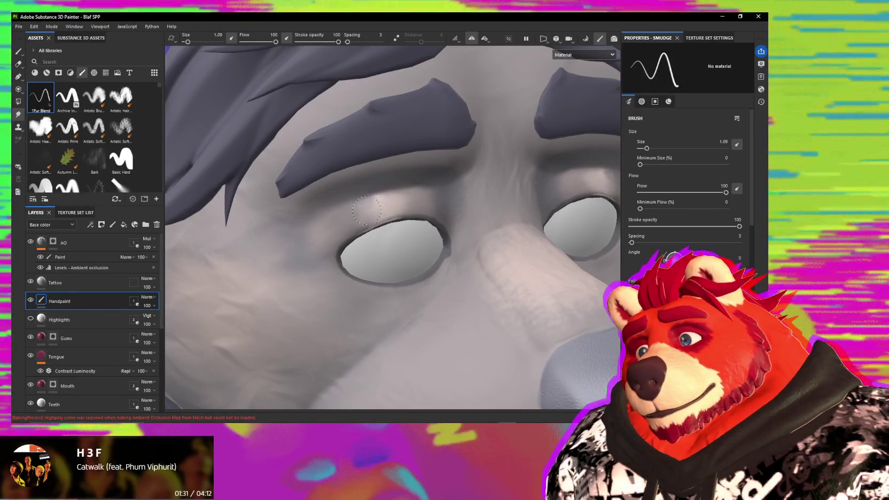
alt+drag(409, 218, 375, 215)
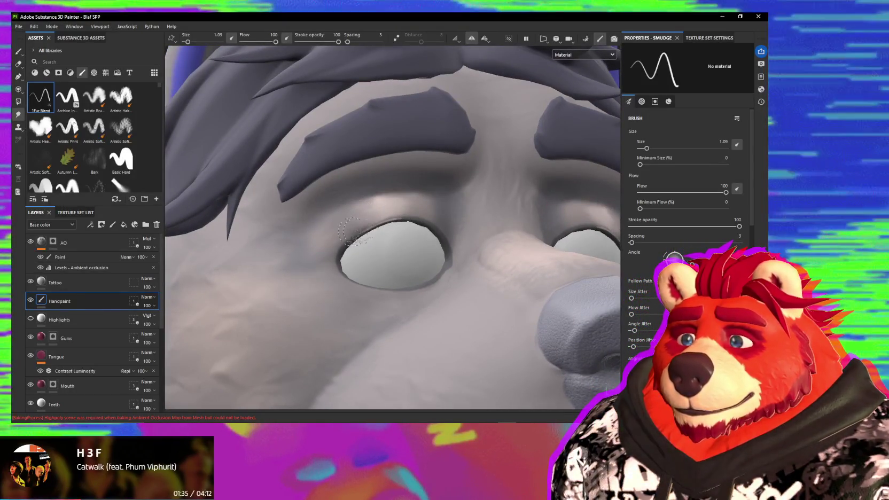
scroll(378, 239, down, 5)
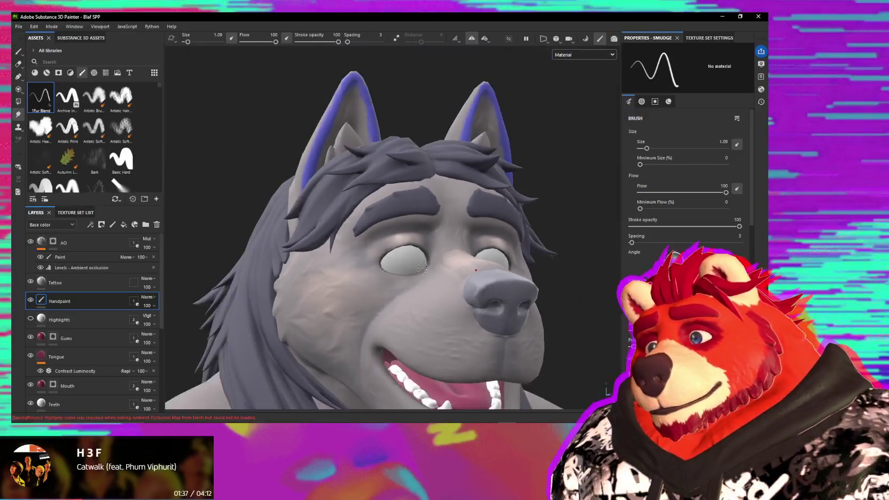
alt+drag(435, 275, 434, 314)
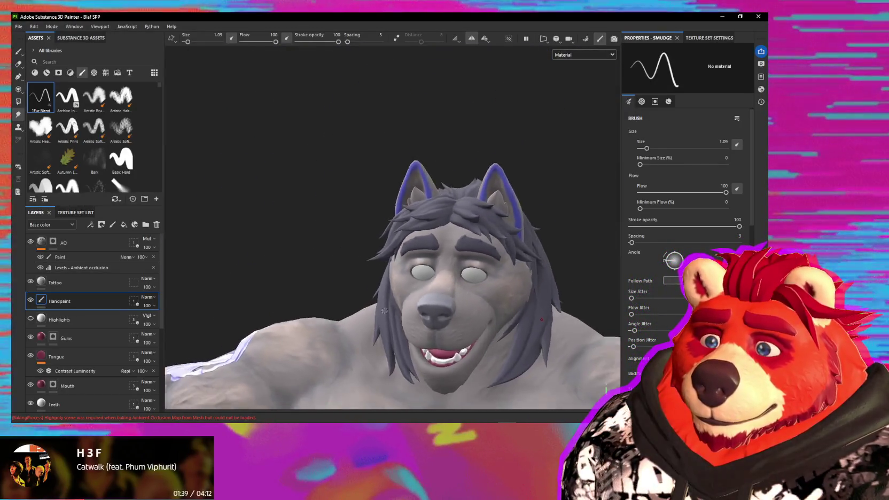
scroll(432, 305, up, 2)
scroll(428, 284, up, 2)
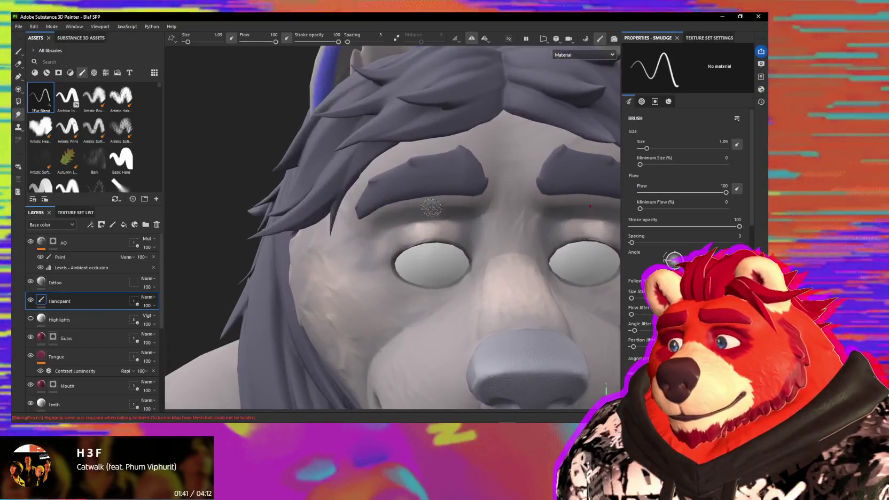
scroll(424, 262, up, 2)
scroll(420, 238, up, 2)
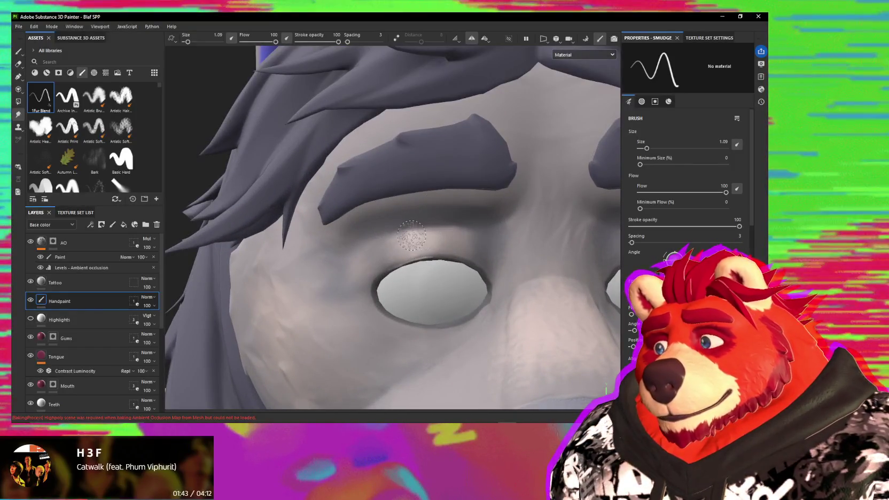
scroll(544, 190, down, 3)
scroll(486, 211, down, 2)
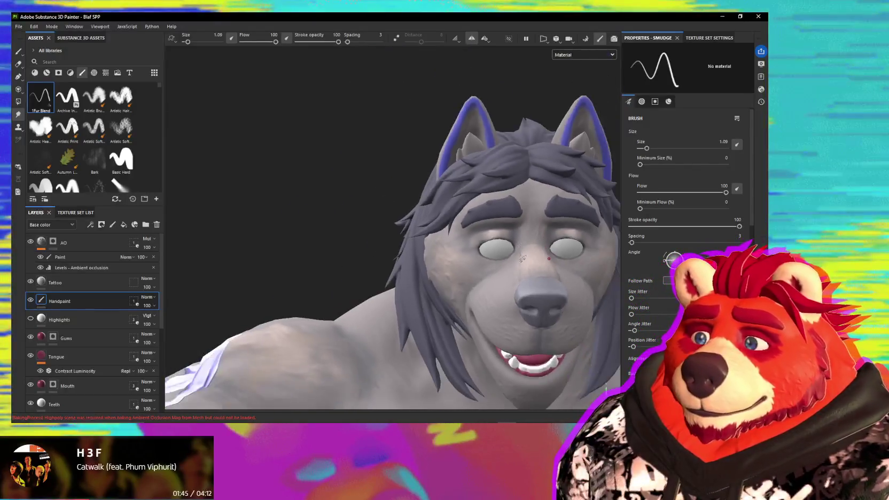
scroll(434, 229, down, 2)
scroll(431, 240, down, 2)
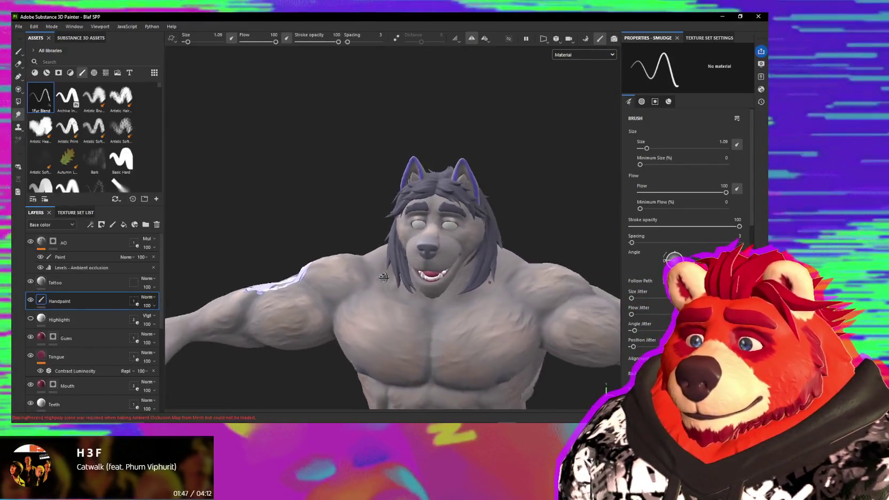
- Briefly check the body, then move back in close to the face
mouse_move(430, 251)
alt+mouse_down()
mouse_move(406, 262)
mouse_move(426, 270)
alt+mouse_up()
scroll(426, 271, up, 2)
scroll(430, 251, up, 2)
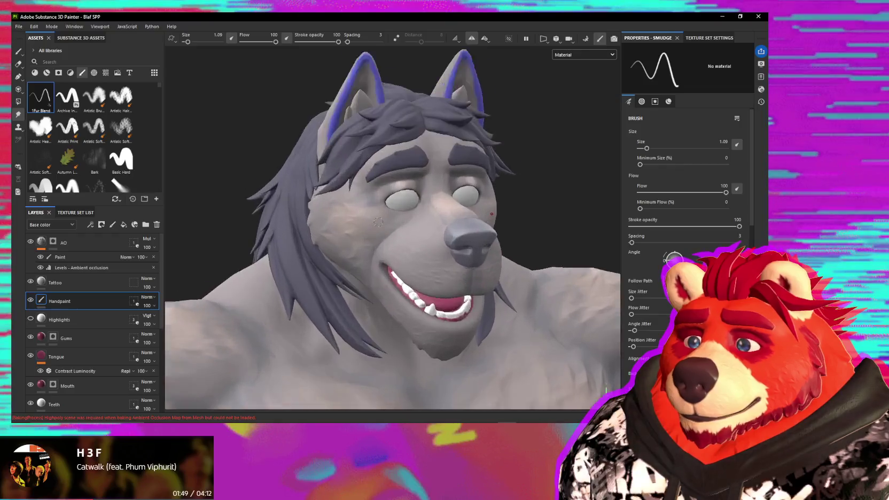
scroll(436, 229, up, 2)
scroll(444, 202, up, 2)
alt+drag(414, 222, 420, 247)
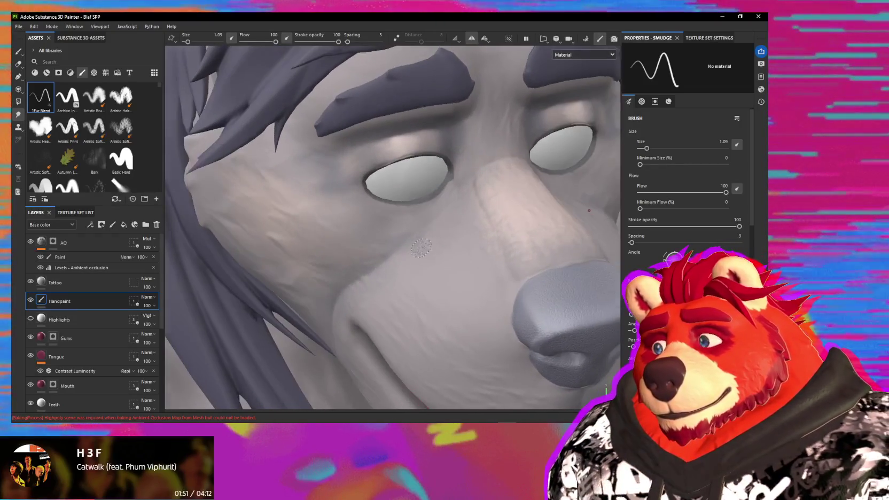
alt+drag(415, 186, 417, 211)
scroll(414, 206, up, 2)
- Paint a small light dab under the eye with a sampled face colour at brush size 0.31
key(1)
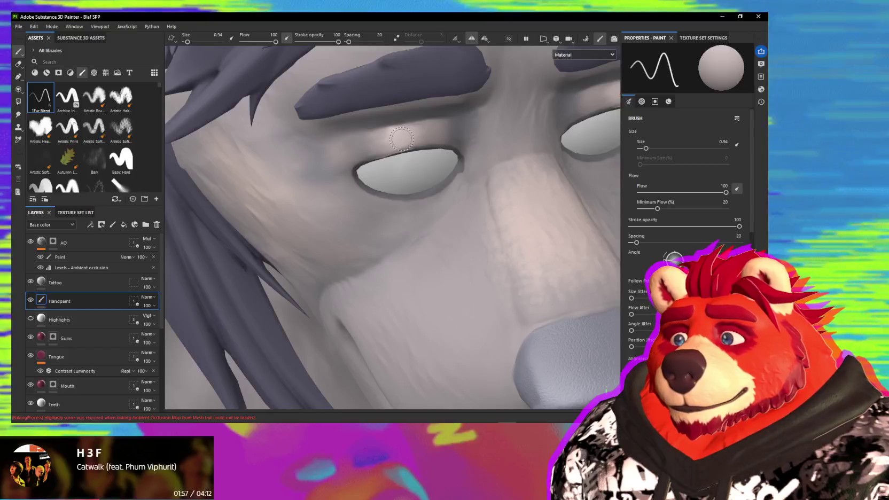
click(411, 184)
key(bracketleft)
key(bracketleft)
key(bracketleft)
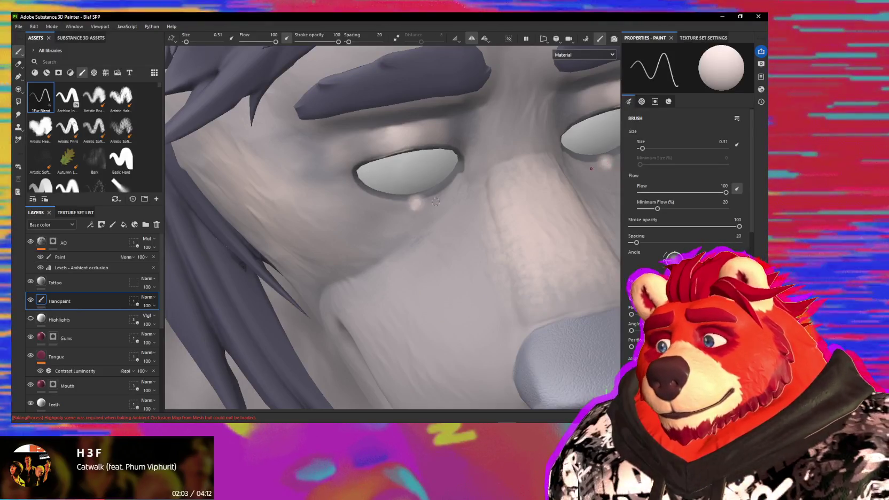
key(ctrl)
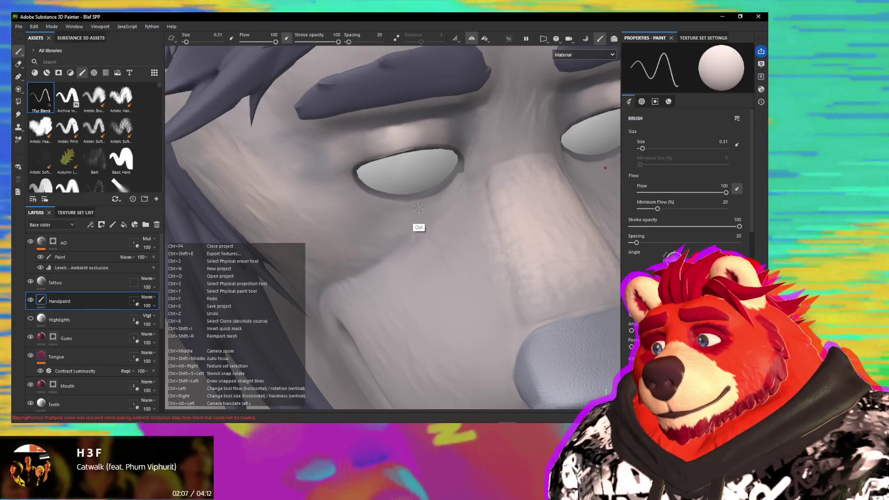
drag(418, 207, 407, 203)
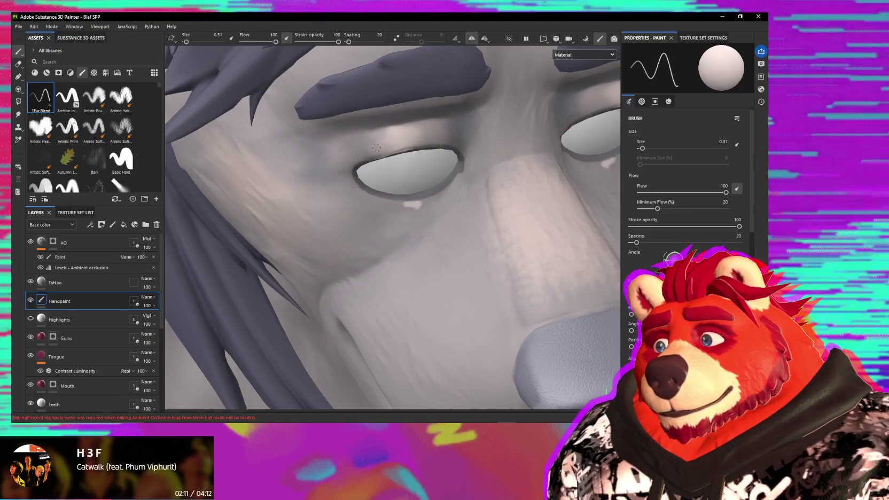
- Sample a slightly brighter face colour and orbit the view toward the mouth
click(394, 209)
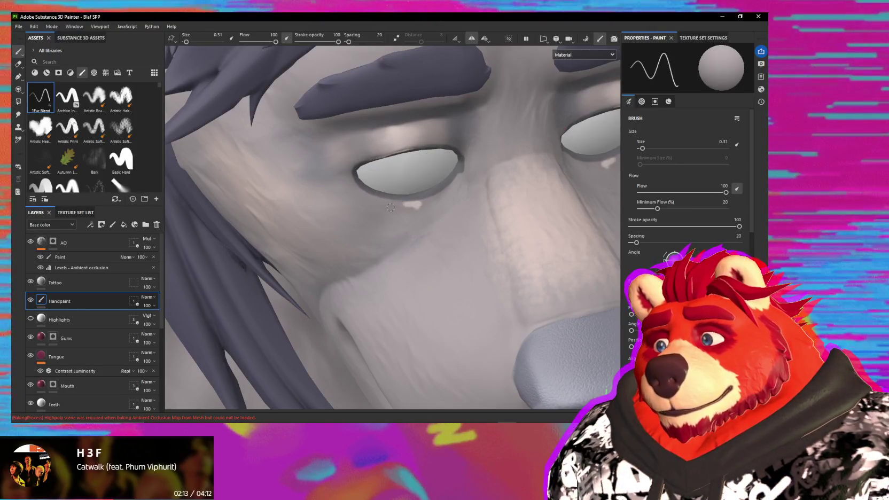
alt+drag(386, 201, 376, 204)
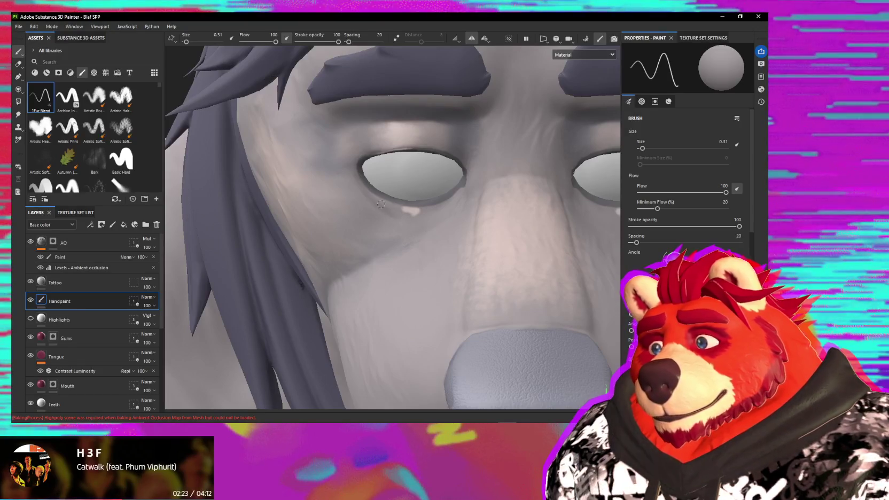
alt+drag(380, 204, 453, 197)
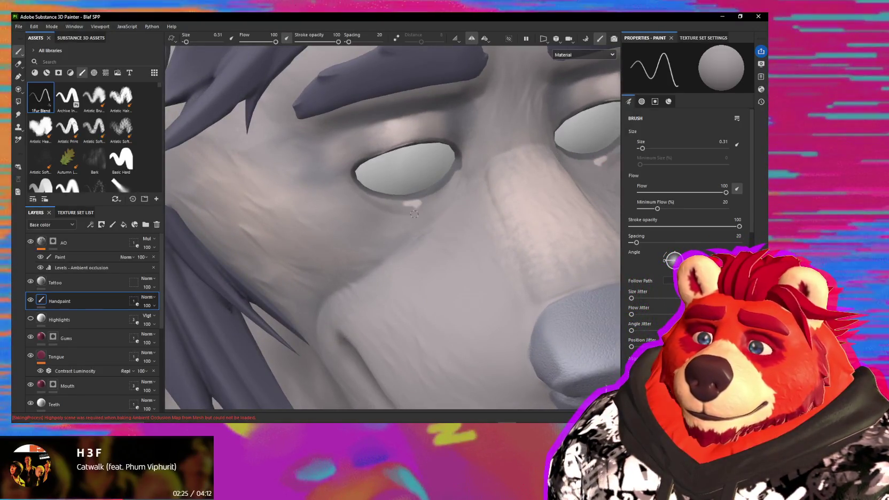
mouse_move(425, 211)
alt+mouse_down()
mouse_move(454, 183)
mouse_move(433, 200)
alt+mouse_up()
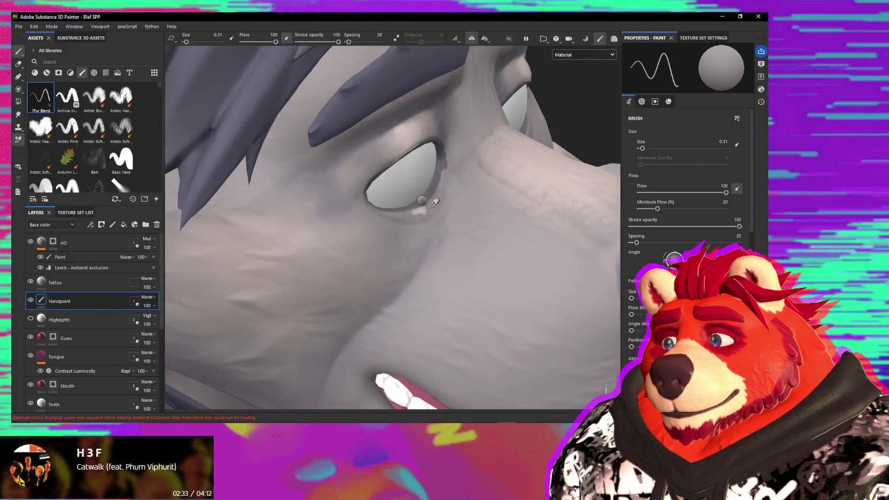
- Smudge the light patch under the eye into the surrounding fur
key(5)
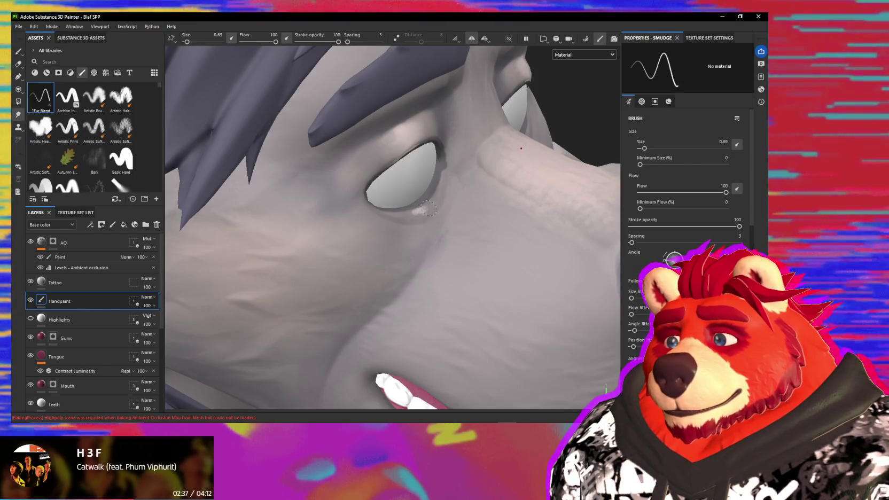
drag(427, 207, 421, 212)
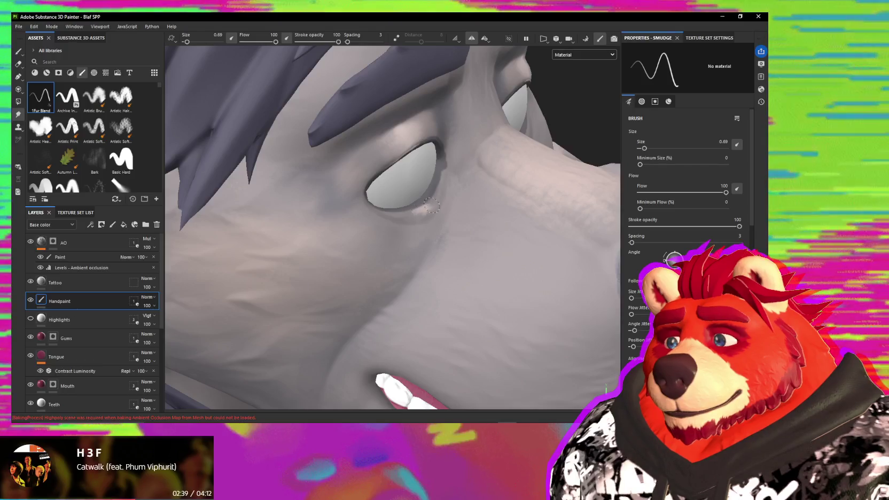
drag(431, 205, 433, 203)
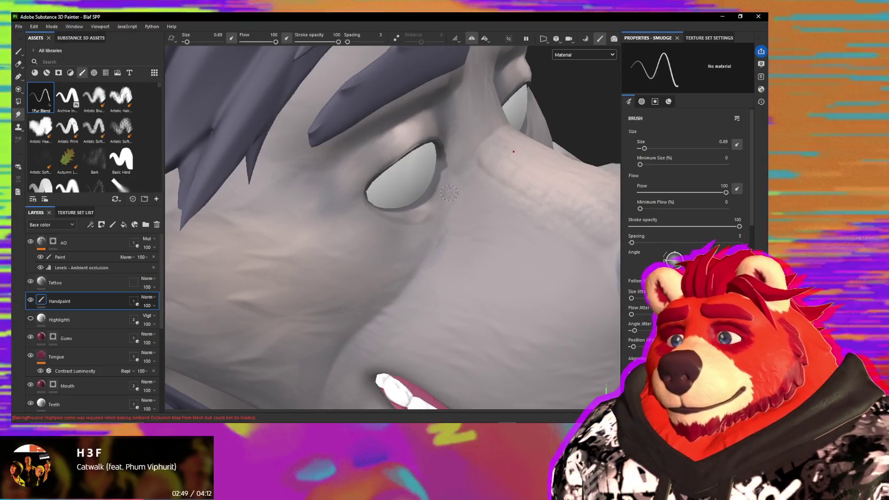
alt+drag(447, 169, 412, 208)
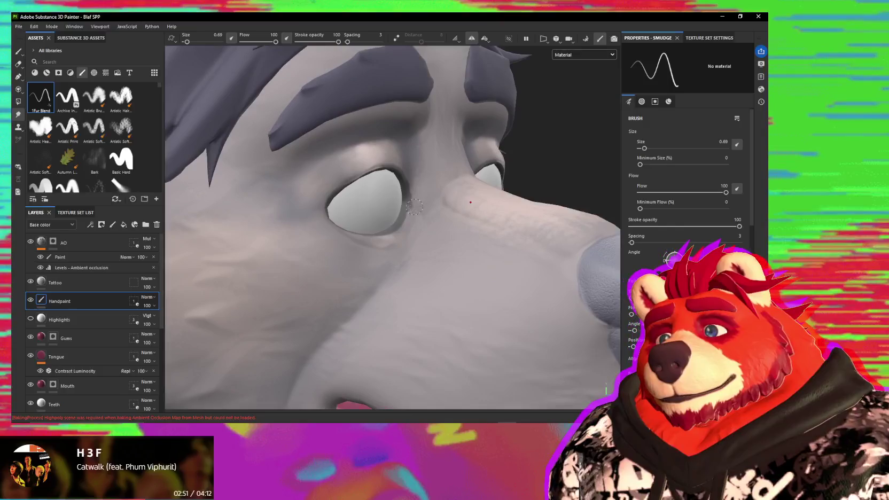
scroll(415, 208, up, 2)
scroll(416, 208, up, 1)
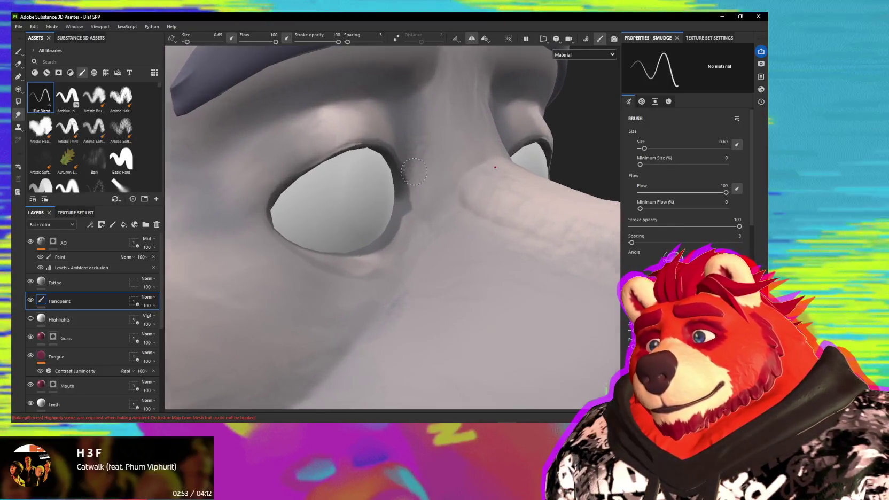
- Resize the smudge brush from 0.19 to 1.06 while orbiting to the inner eye corner
ctrl+right_drag(415, 208, 408, 185)
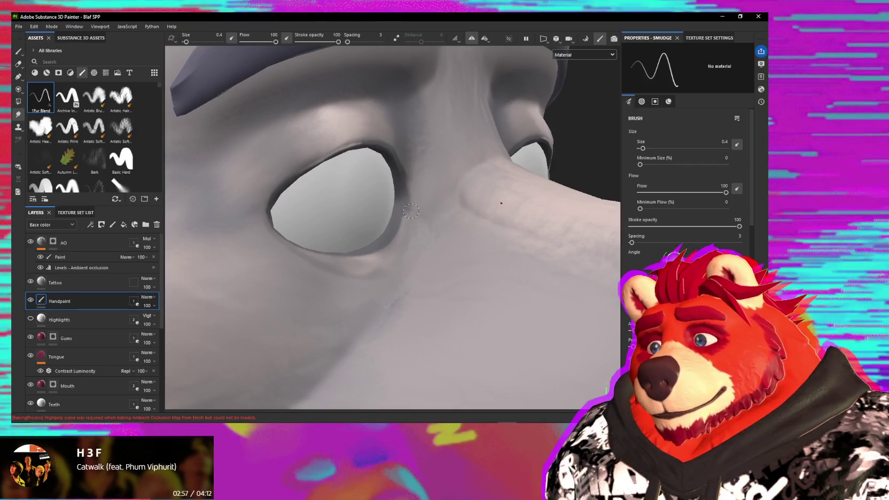
mouse_move(412, 199)
alt+mouse_down()
mouse_move(380, 244)
mouse_move(412, 200)
alt+mouse_up()
ctrl+right_drag(412, 200, 412, 203)
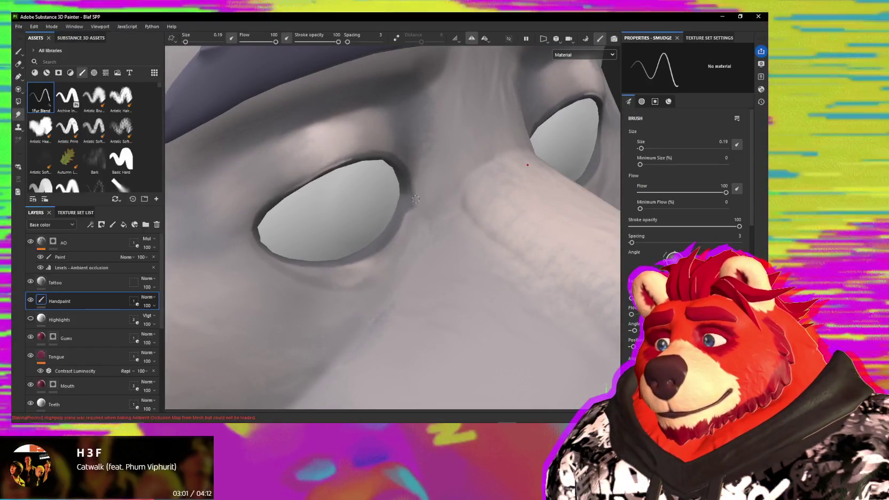
alt+drag(415, 203, 429, 154)
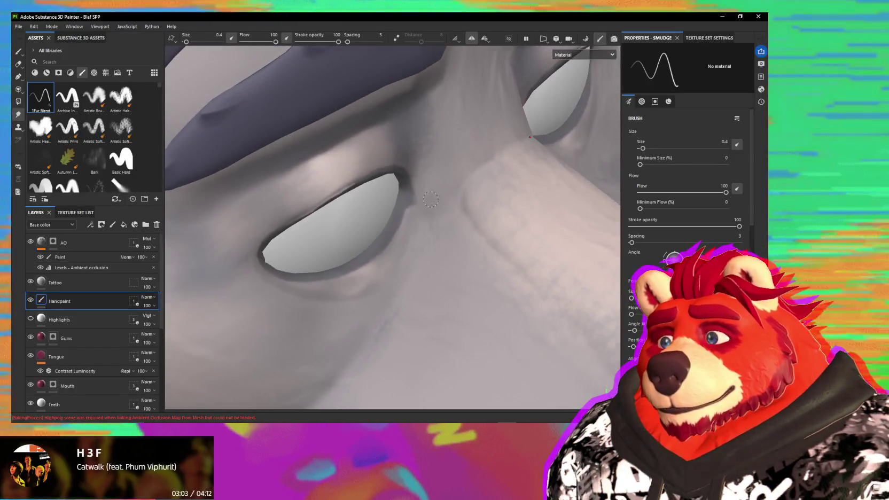
ctrl+right_drag(428, 154, 443, 122)
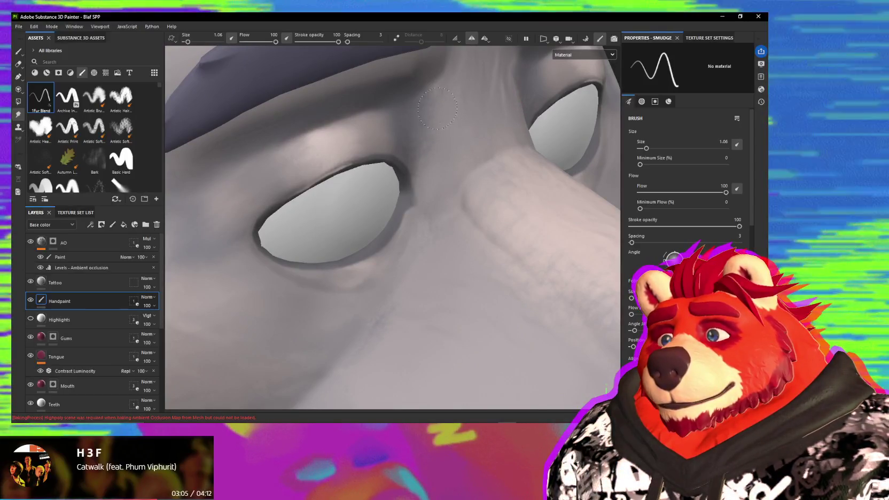
- Blend the shading across the brow ridge with a slightly smaller brush
mouse_move(443, 121)
alt+mouse_down()
mouse_move(459, 131)
mouse_move(510, 269)
mouse_move(476, 317)
mouse_move(476, 244)
mouse_move(430, 178)
mouse_move(479, 290)
mouse_move(479, 252)
alt+mouse_up()
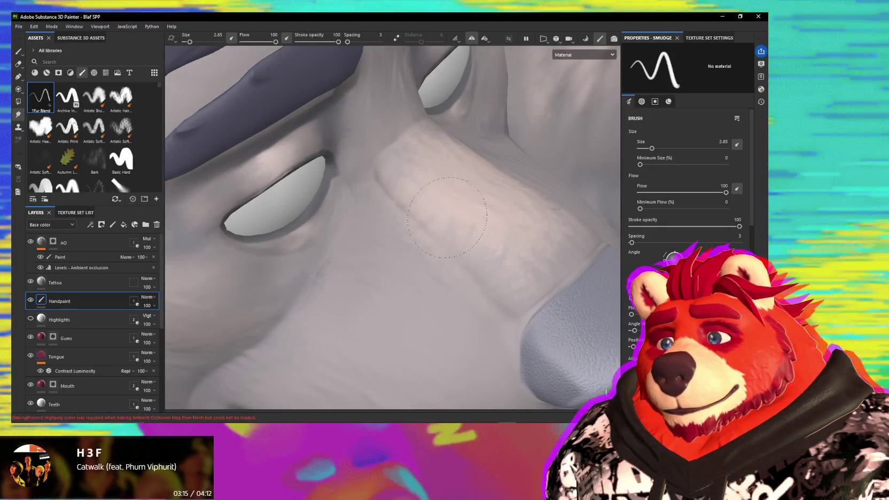
key(bracketleft)
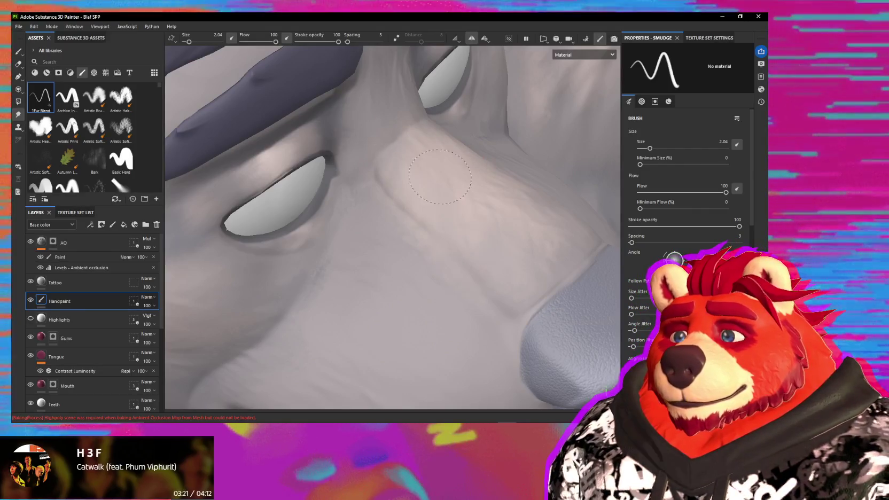
drag(420, 247, 400, 185)
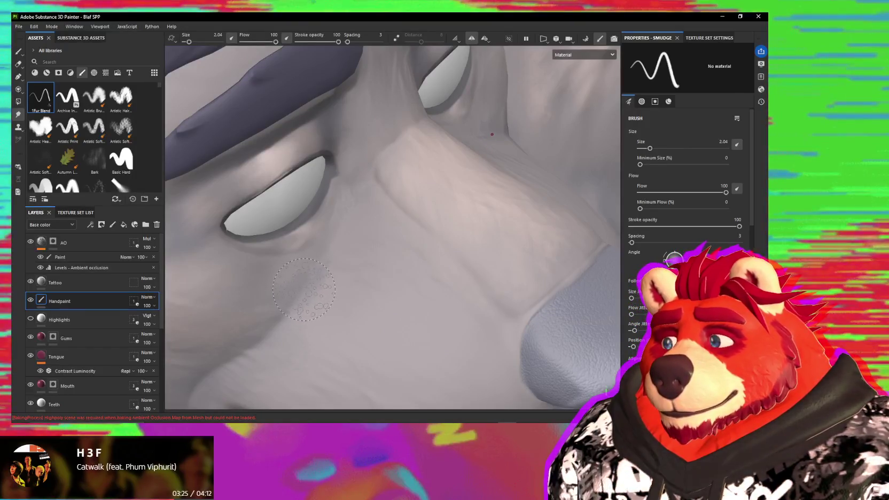
- Paint darker strokes along and beside the nose bridge
key(1)
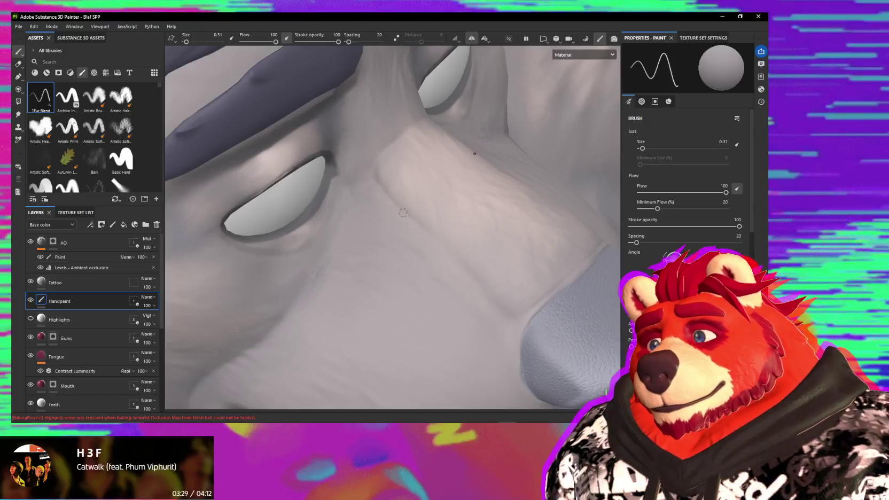
drag(377, 180, 409, 215)
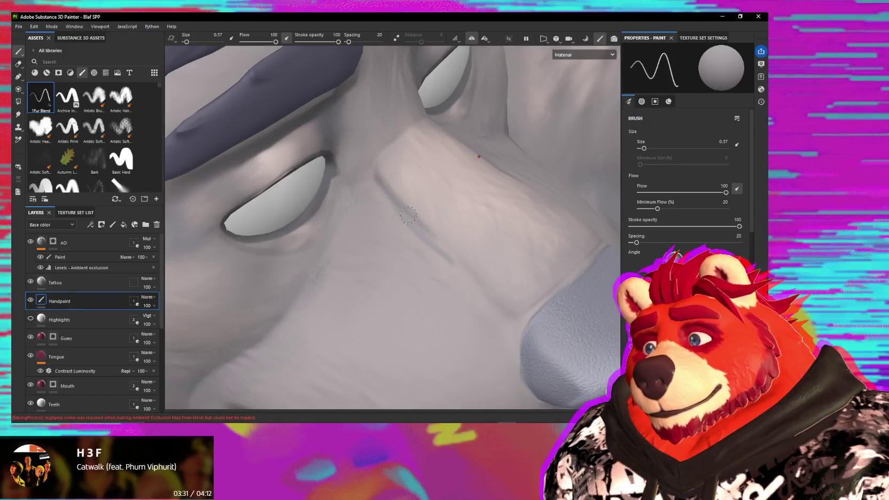
drag(466, 280, 514, 316)
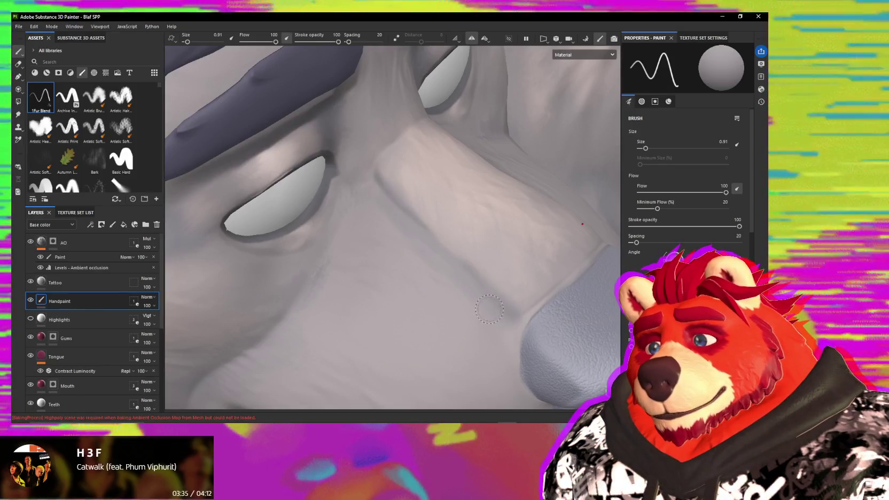
mouse_move(475, 266)
alt+mouse_down()
mouse_move(453, 218)
mouse_move(406, 235)
alt+mouse_up()
- Check the nose-bridge shading from several angles, returning to the Paint brush at size 2.41
key(5)
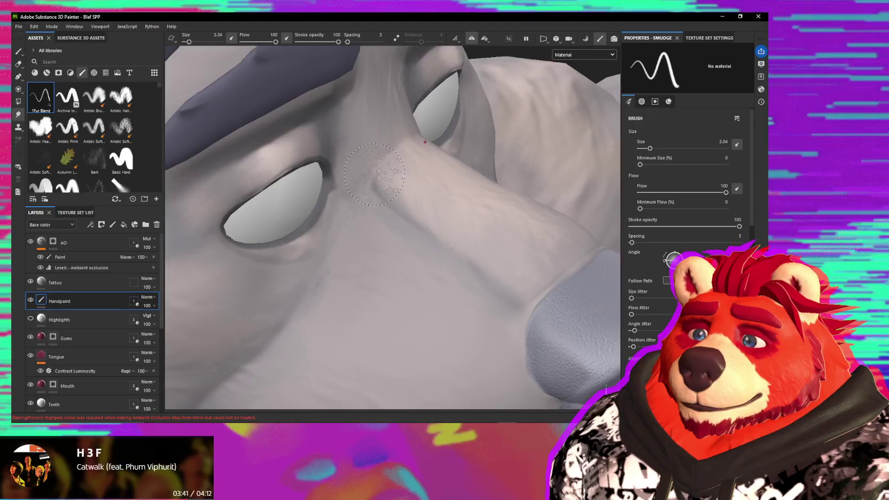
alt+drag(379, 158, 387, 203)
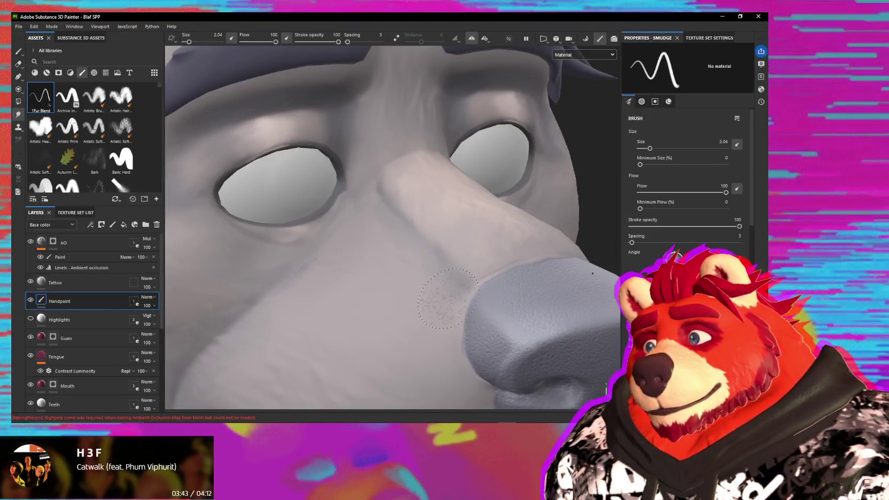
alt+drag(448, 298, 454, 276)
mouse_move(370, 222)
alt+mouse_down()
mouse_move(464, 318)
mouse_move(397, 267)
alt+mouse_up()
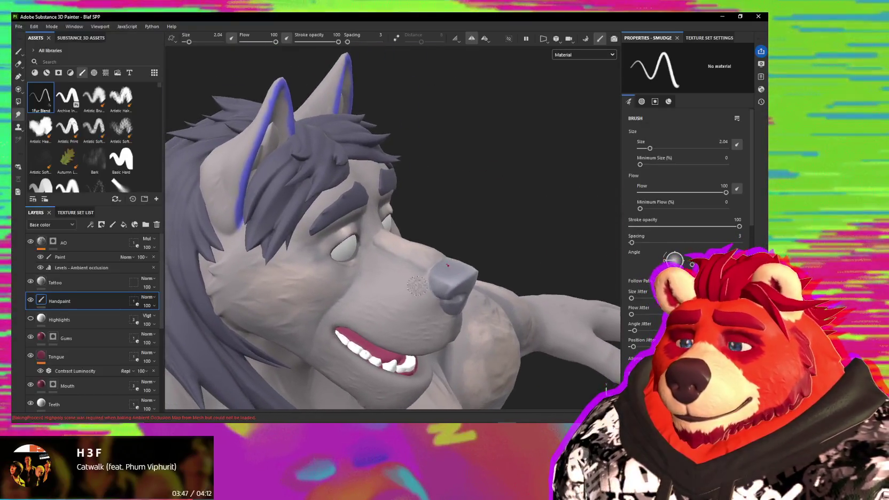
key(1)
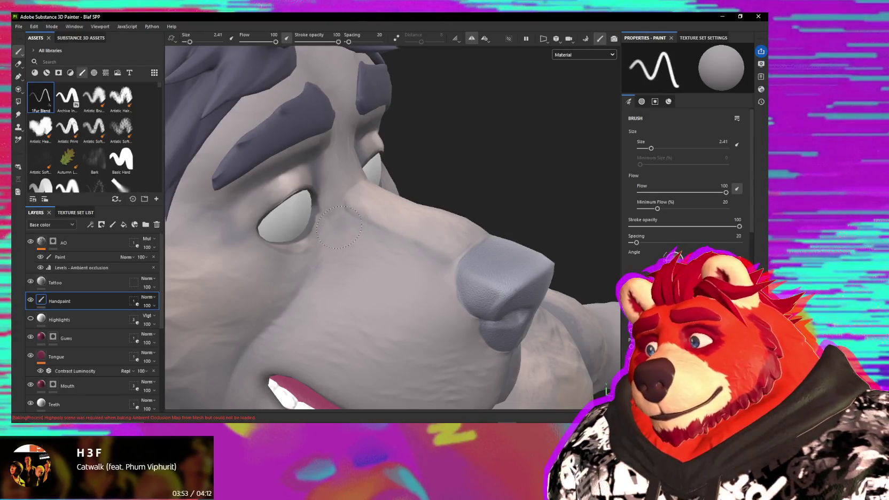
- Sample the pale fur colour from the brow and enlarge the brush
alt+drag(395, 251, 460, 286)
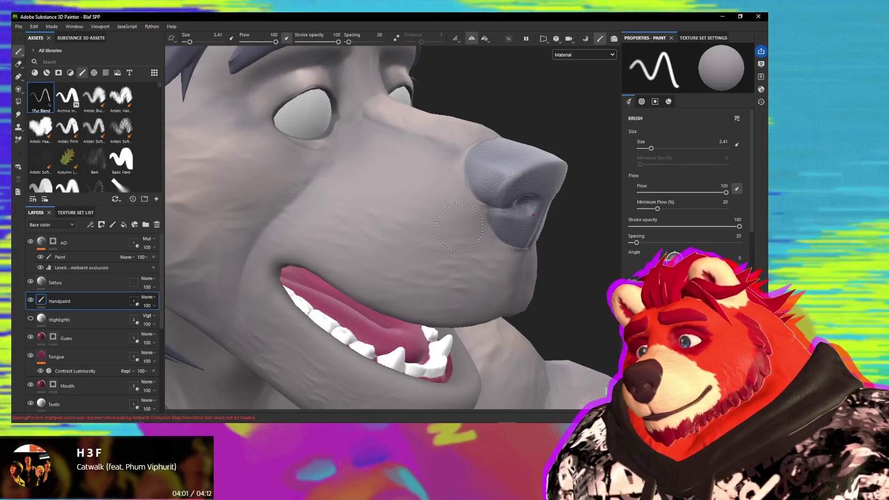
key(p)
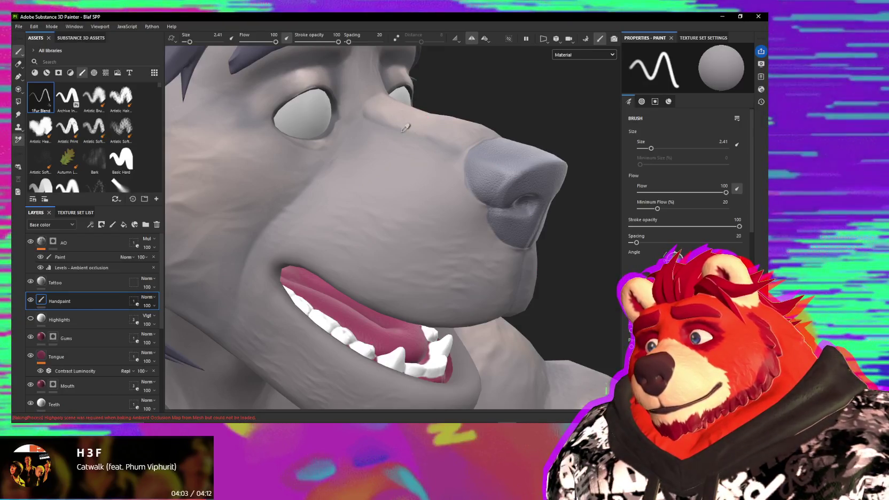
click(426, 112)
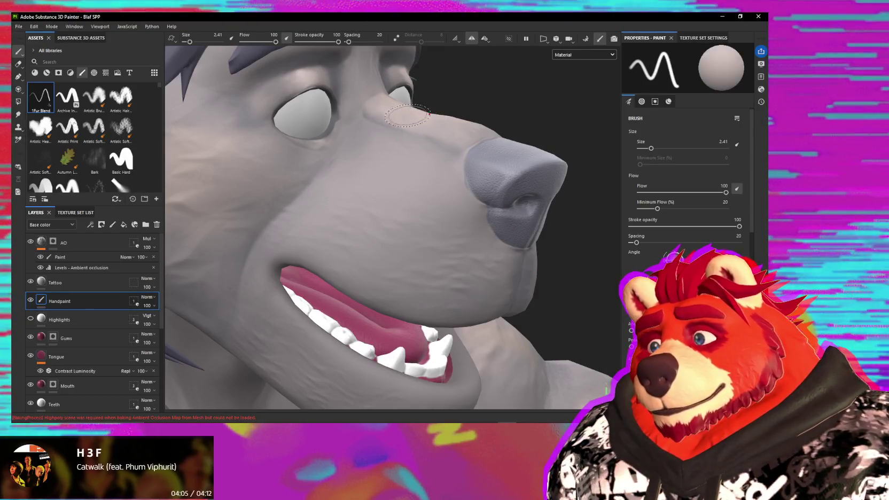
key(bracketright)
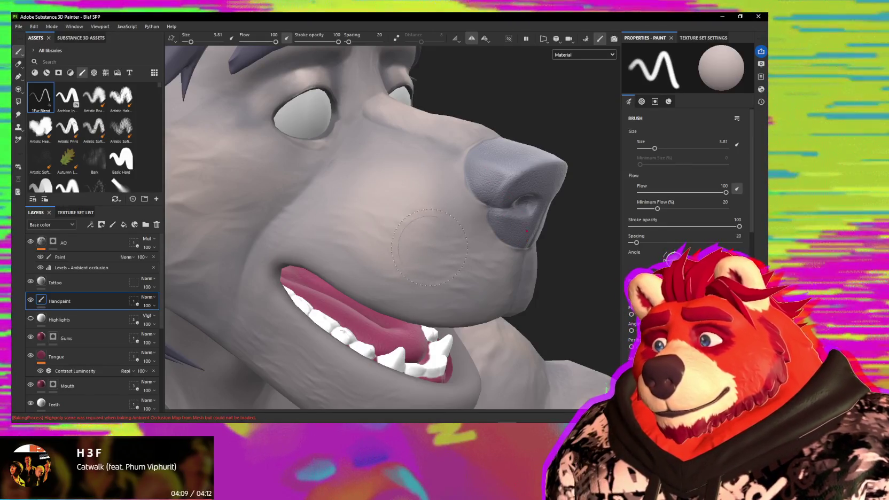
- Smudge the shading across the muzzle and cheeks with the 1Fur Blend brush, viewing from the side
key(5)
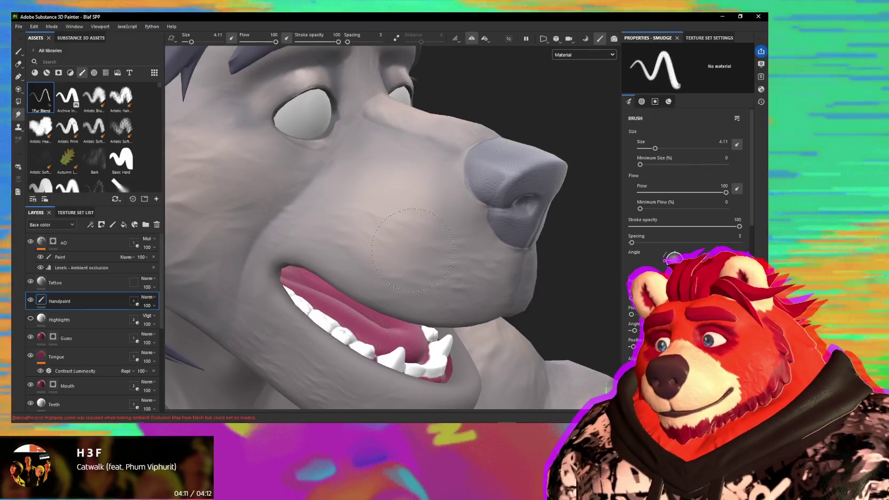
alt+drag(413, 250, 391, 195)
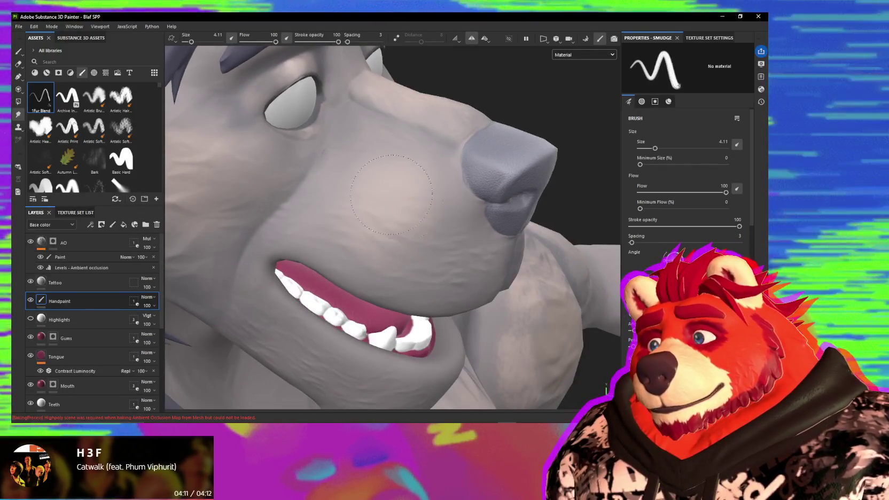
key(bracketleft)
key(bracketleft)
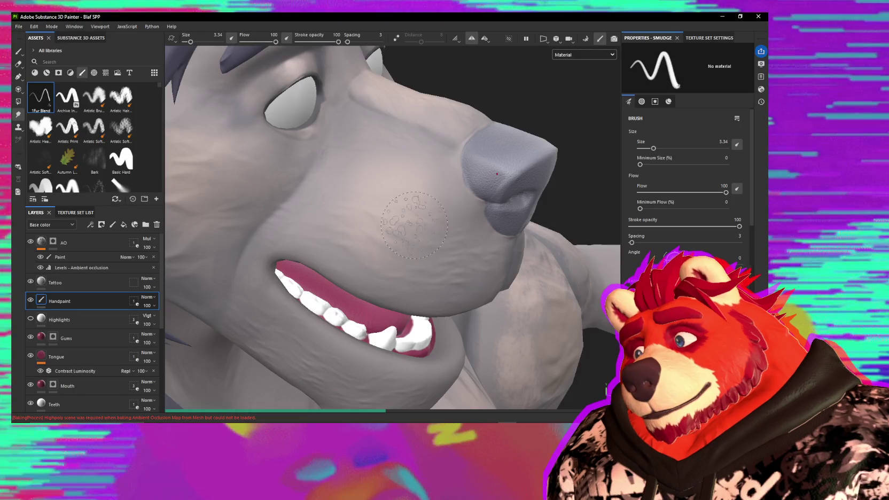
key(bracketleft)
key(bracketleft)
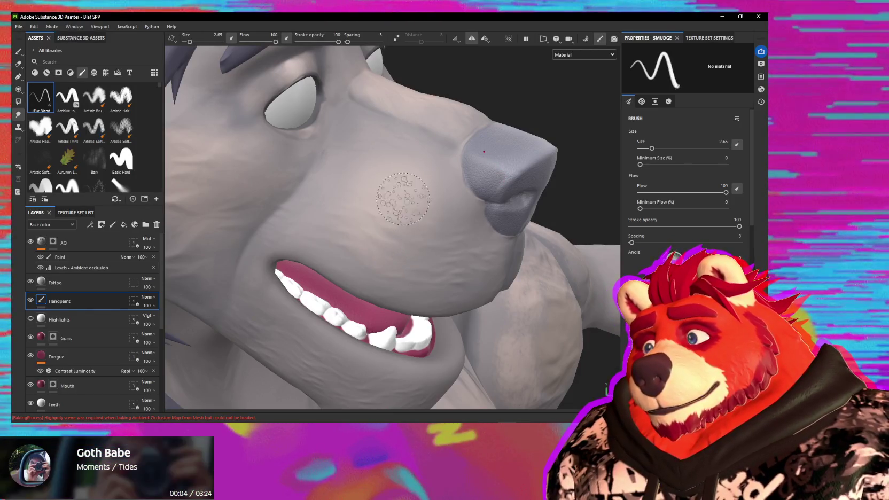
alt+drag(409, 212, 442, 229)
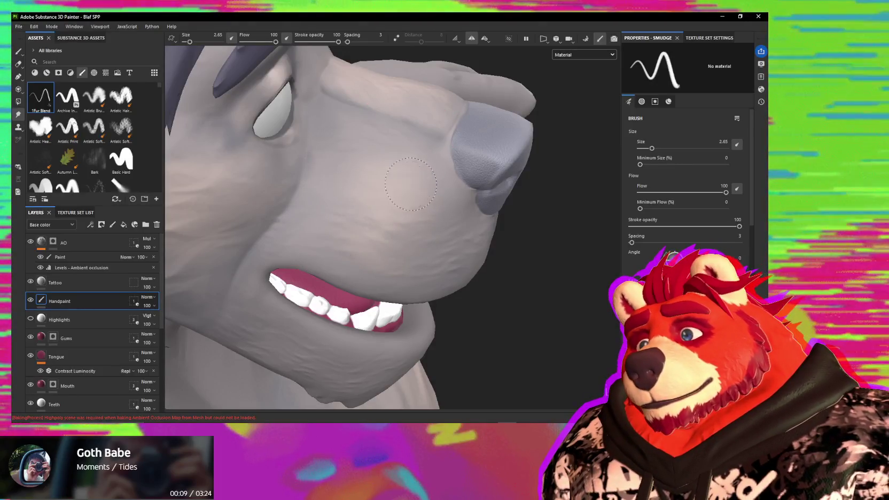
alt+drag(374, 190, 411, 228)
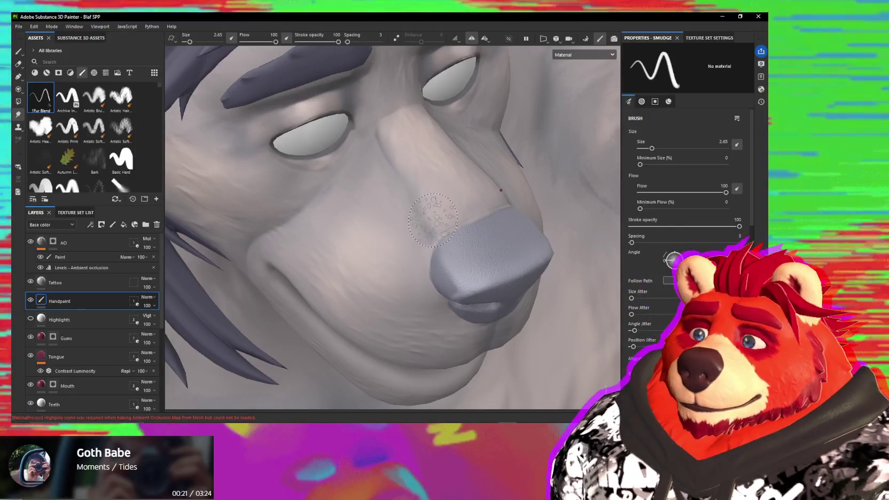
alt+drag(398, 197, 528, 172)
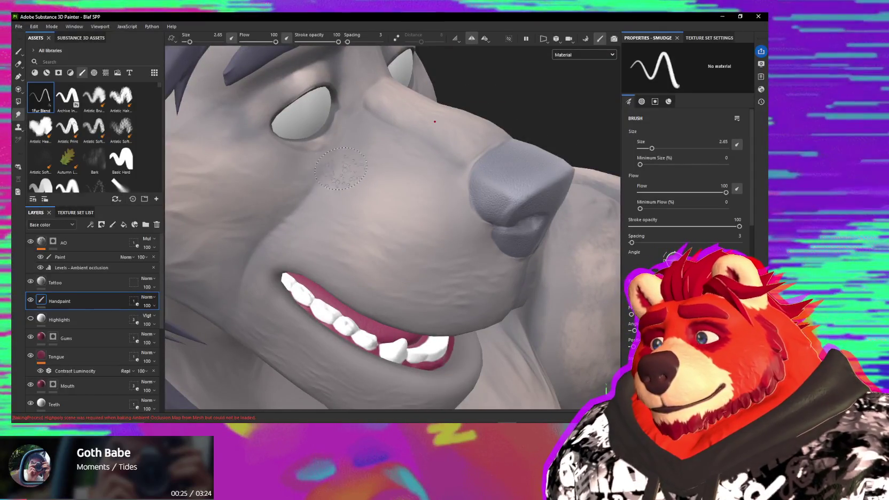
alt+drag(341, 168, 343, 183)
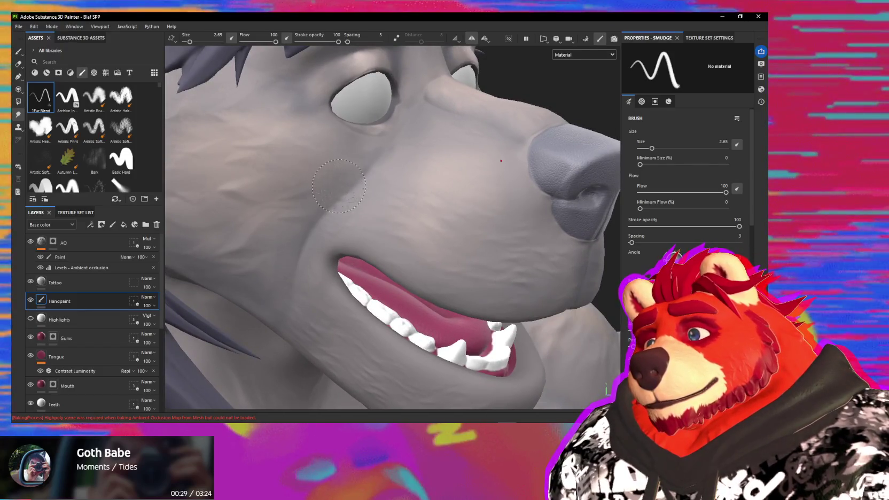
mouse_move(340, 179)
alt+mouse_down()
mouse_move(490, 185)
mouse_move(403, 229)
mouse_move(288, 266)
mouse_move(361, 312)
mouse_move(365, 249)
alt+mouse_up()
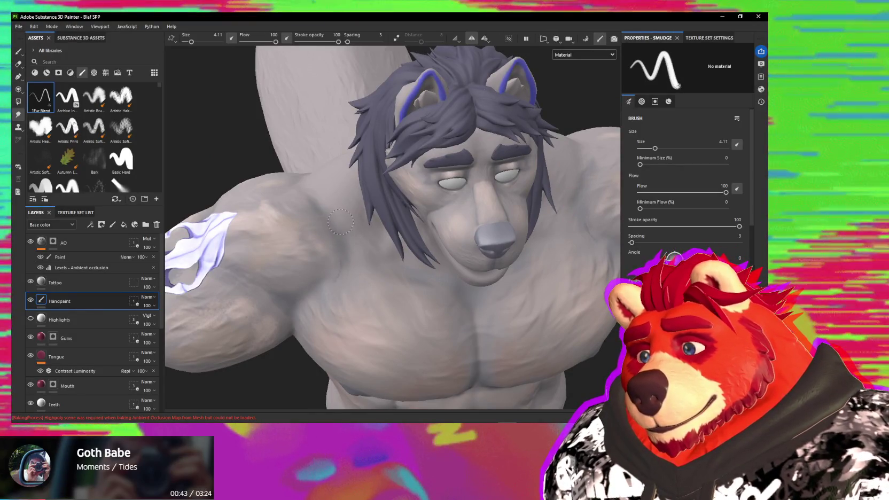
- Turn the wolf's head toward the camera and zoom out to show the head and torso
alt+drag(353, 233, 345, 212)
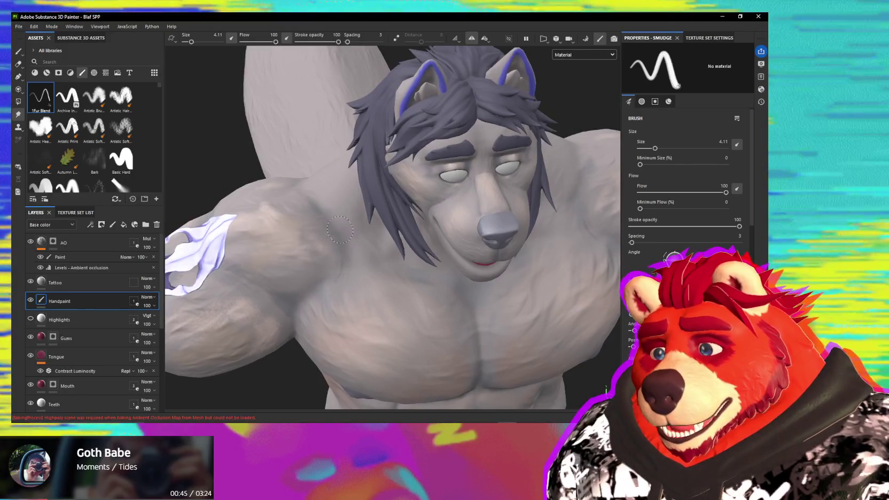
alt+drag(354, 251, 334, 260)
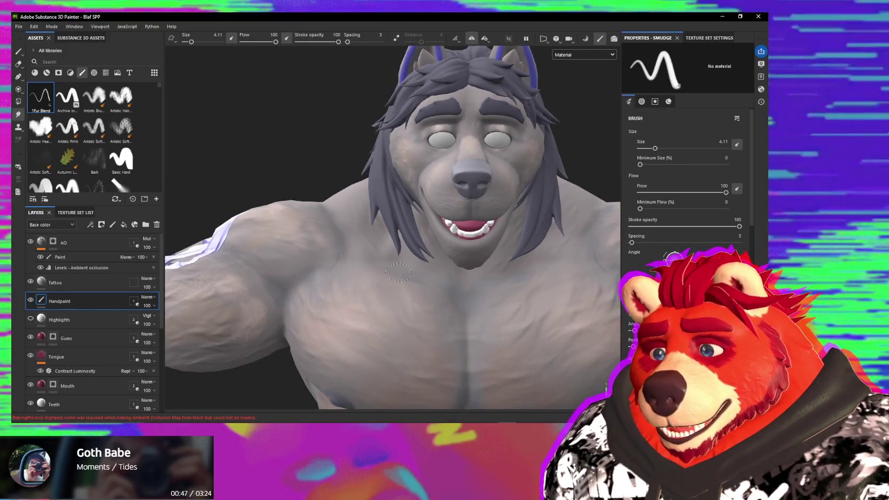
mouse_move(437, 288)
alt+mouse_down()
mouse_move(417, 271)
mouse_move(417, 251)
mouse_move(358, 214)
alt+mouse_up()
scroll(414, 210, down, 5)
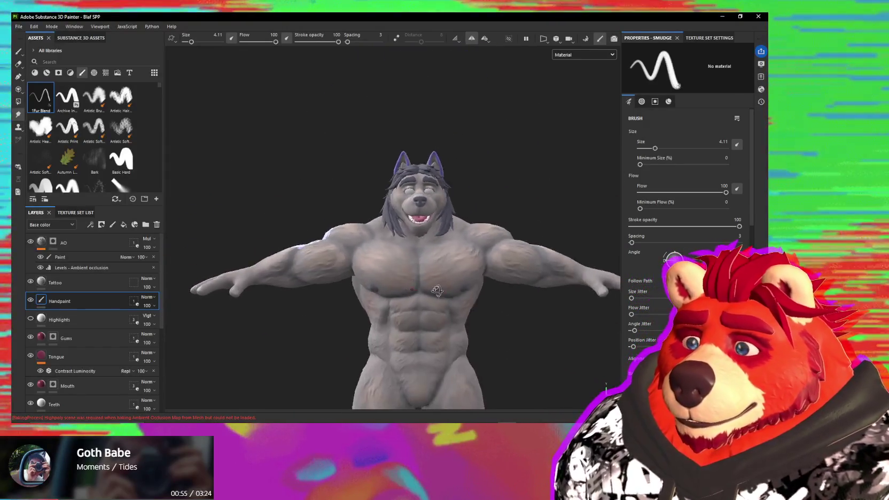
alt+drag(415, 211, 509, 312)
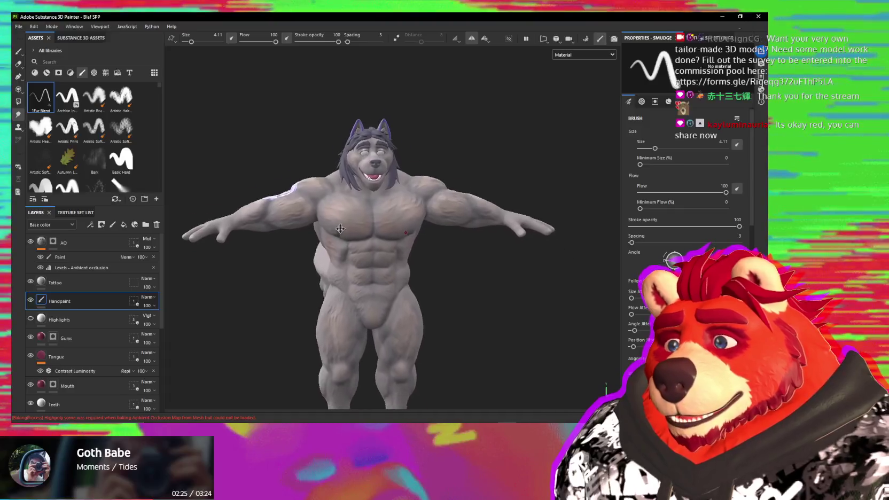
mouse_move(448, 203)
alt+mouse_down()
mouse_move(615, 200)
mouse_move(575, 211)
mouse_move(427, 206)
mouse_move(587, 213)
mouse_move(586, 201)
mouse_move(396, 201)
mouse_move(369, 181)
alt+mouse_up()
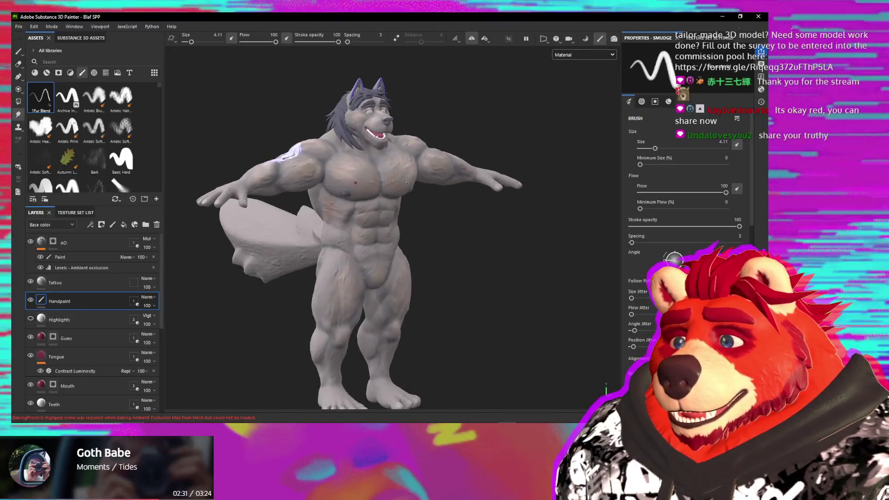
alt+middle_drag(370, 181, 381, 196)
mouse_move(456, 205)
alt+mouse_down()
mouse_move(525, 253)
mouse_move(546, 243)
alt+mouse_up()
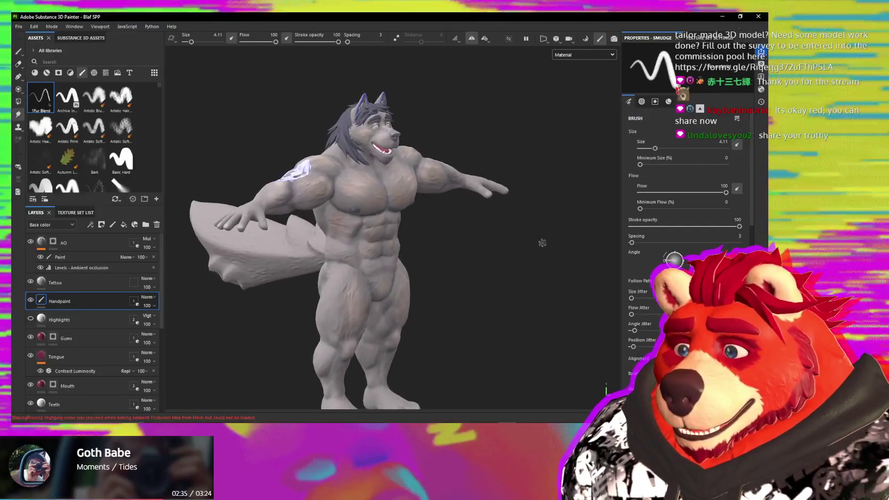